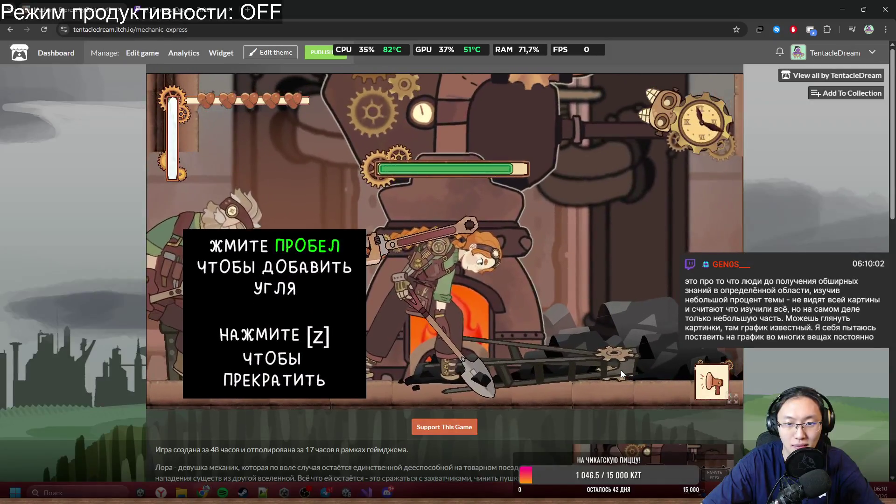
Step: Stop adding coal in the Mechanic Express browser game and bring Visual Studio forward
key("z")
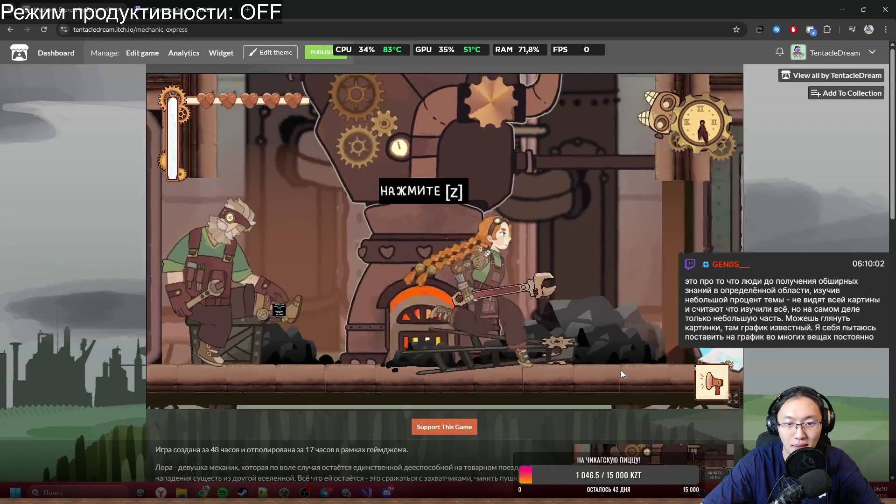
key("z")
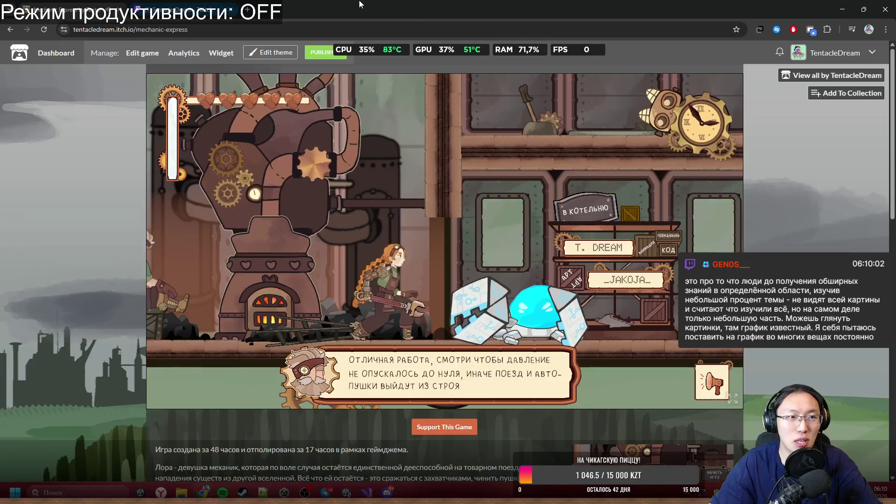
key("alt+Tab")
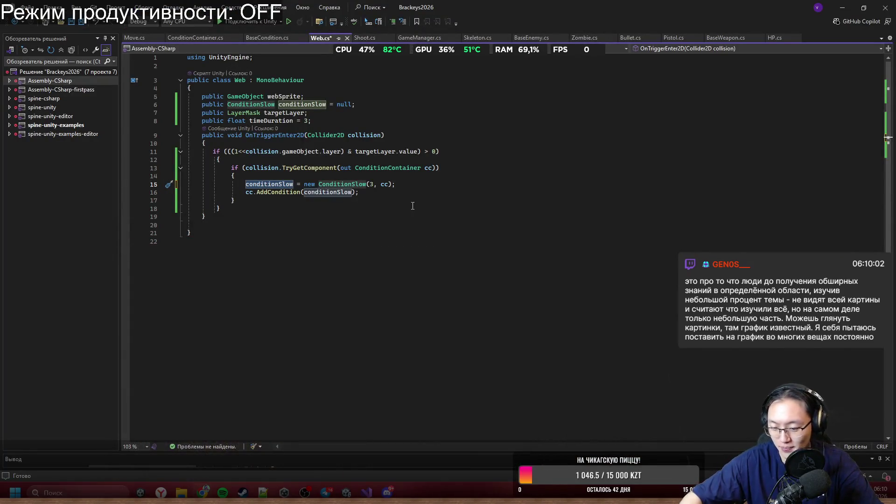
Step: Check the ConditionSlow(3, cc) and AddCondition(conditionSlow) lines in Web.cs and save the file
left_click(327, 225)
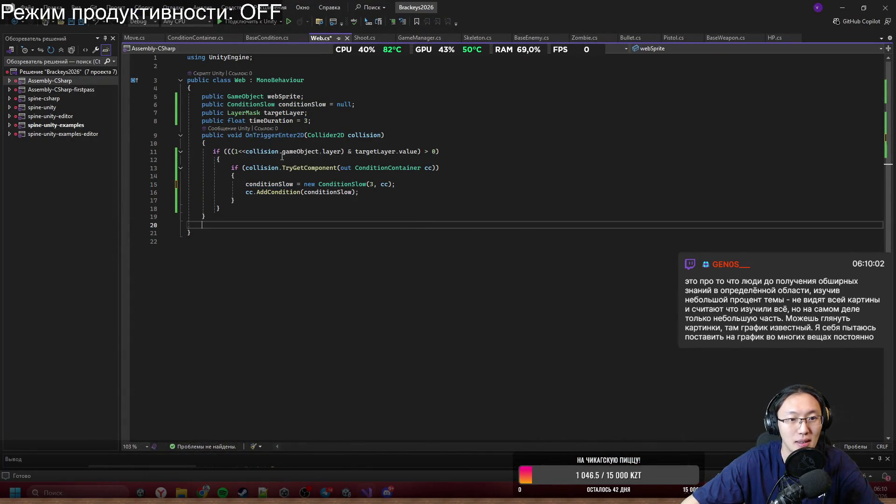
left_click(317, 183)
left_click_drag(318, 184, 396, 185)
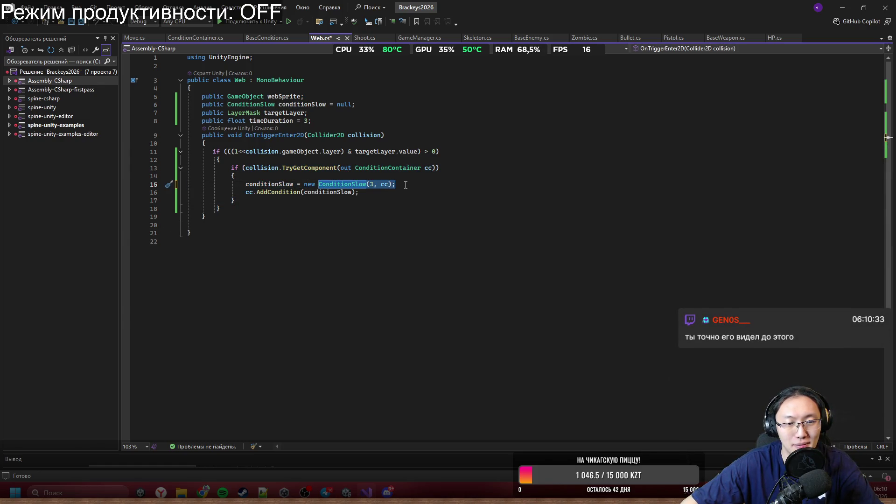
left_click_drag(256, 193, 358, 197)
left_click(362, 197)
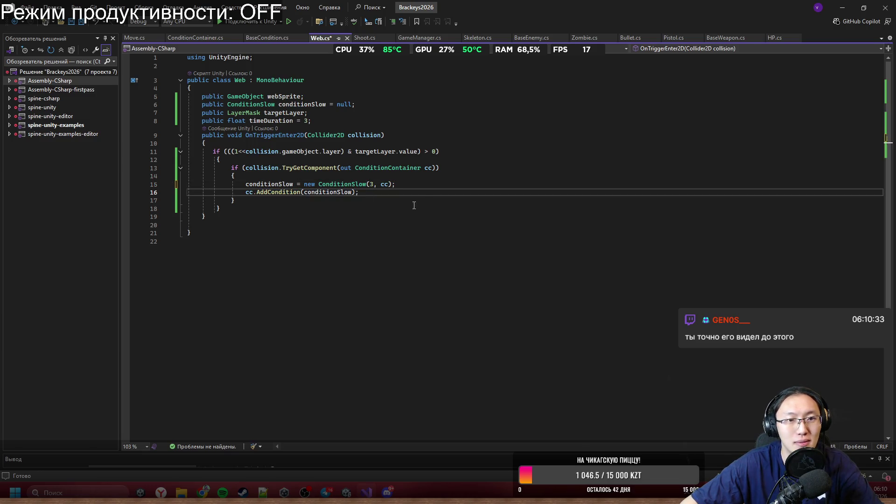
key("ctrl+s")
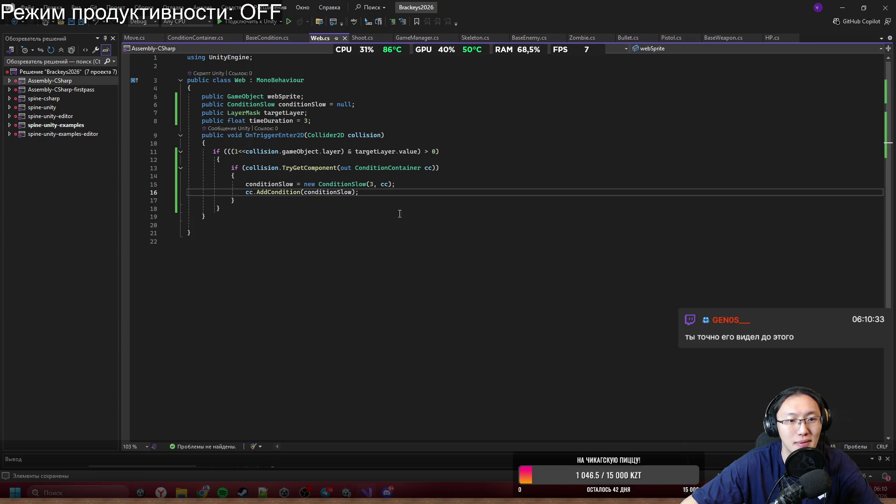
left_click(337, 183, "ctrl")
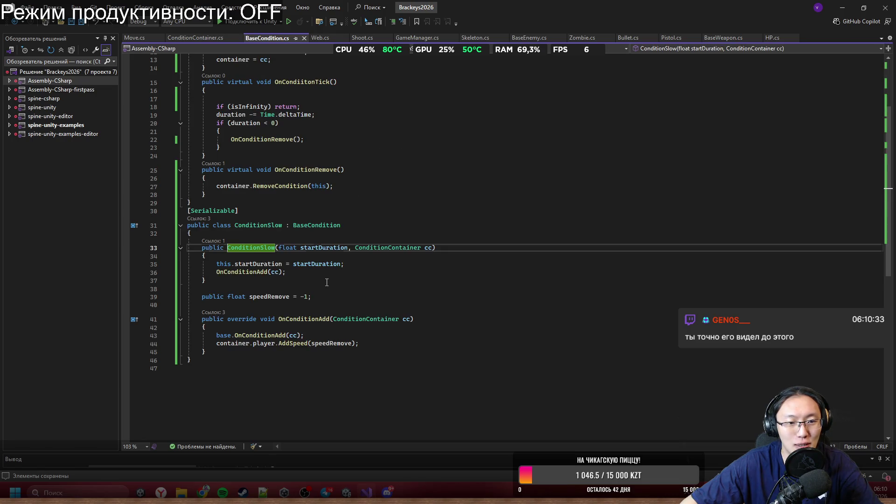
Step: Add a 'Web web' parameter to the ConditionSlow constructor and save BaseCondition.cs
left_click_drag(211, 262, 321, 274)
left_click(433, 249)
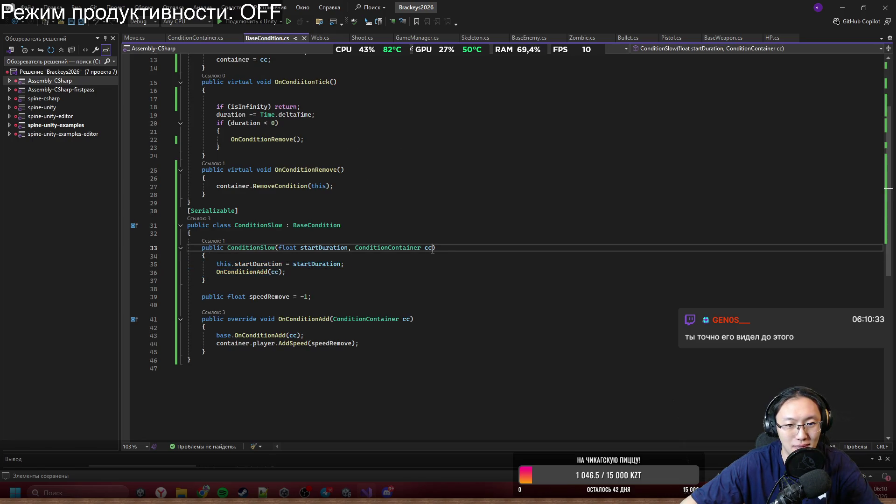
type(", ")
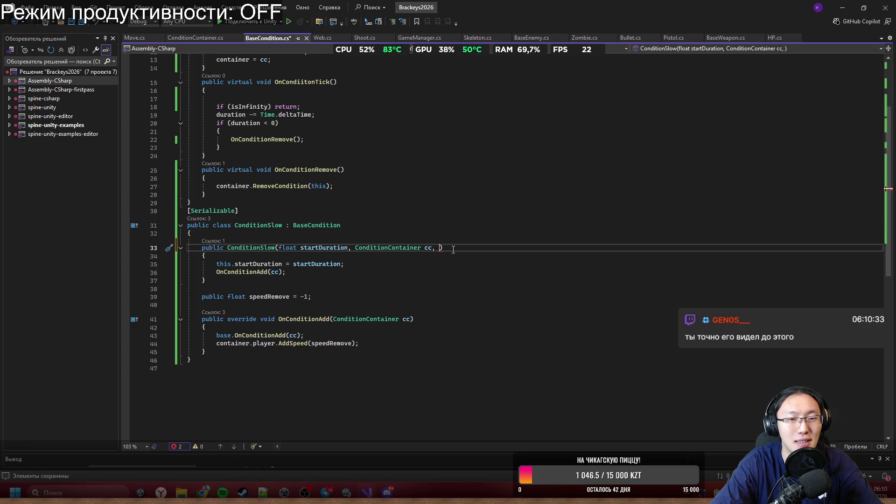
type("Web ")
type("web")
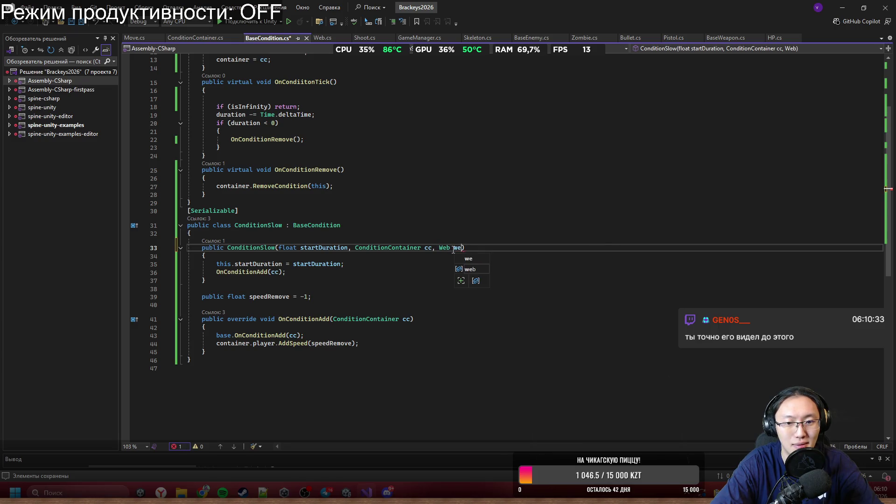
left_click(463, 202)
key("ctrl+s")
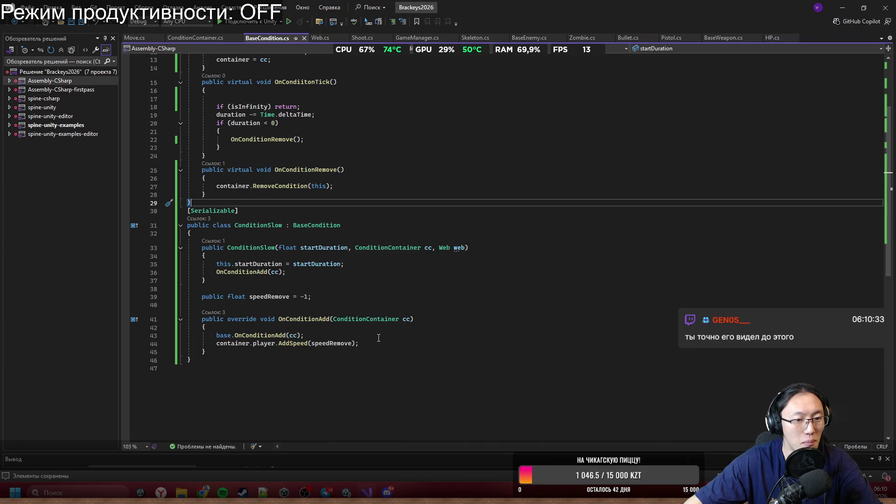
Step: Add an OnConditionRemove override to ConditionSlow that calls base.OnConditionRemove()
left_click(379, 351)
key("Return")
type("publi")
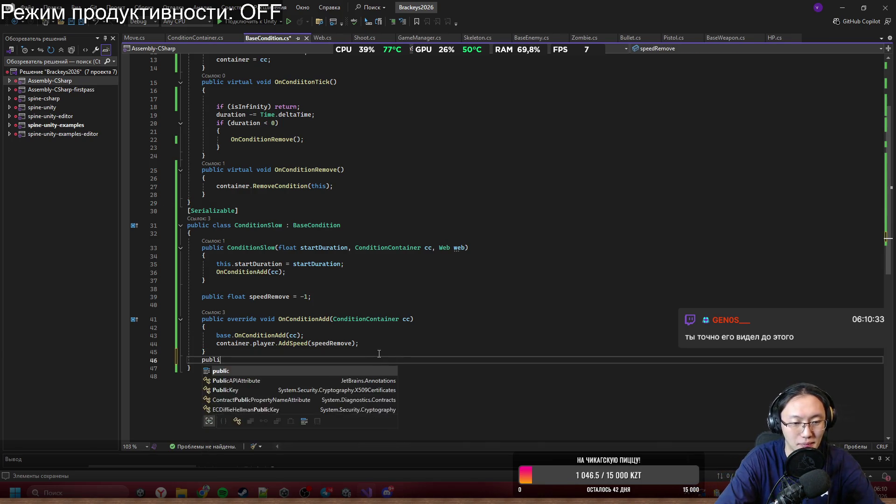
type("c override voi")
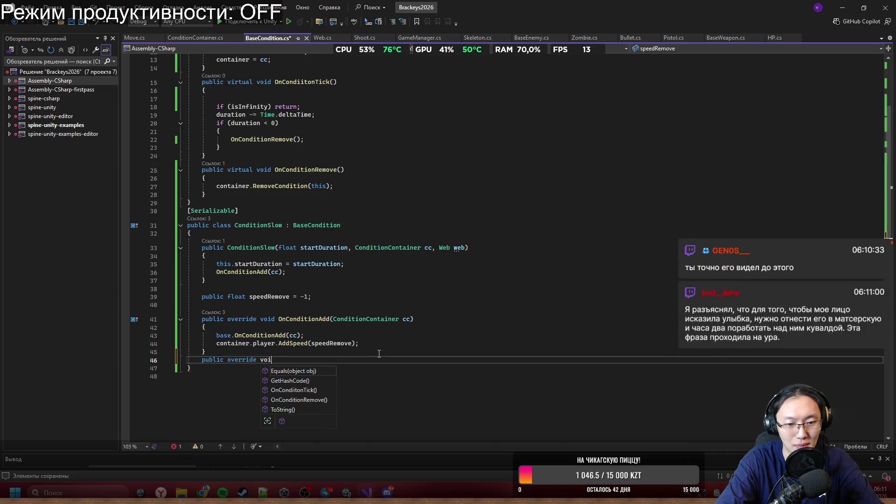
type("d On")
key("Down")
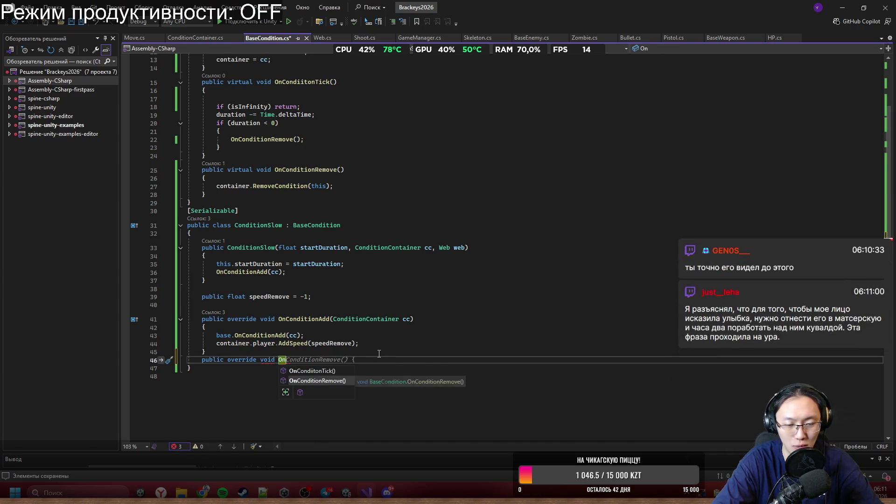
key("Return")
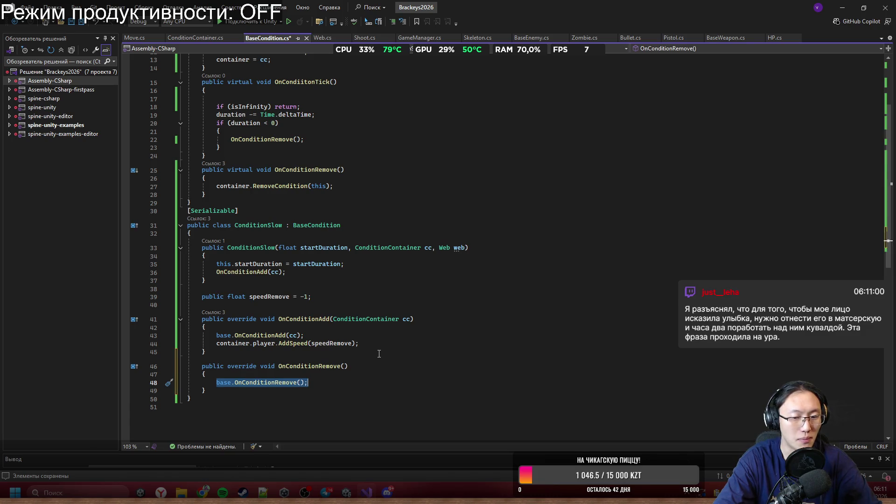
key("End")
key("Return")
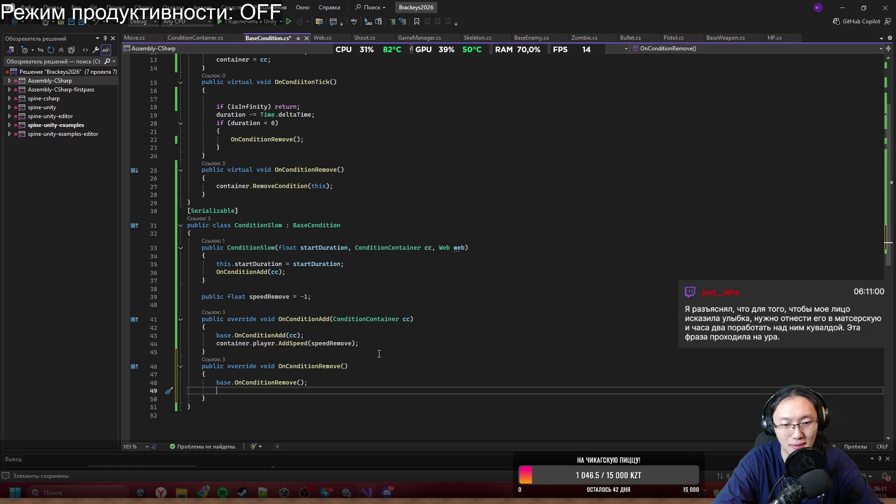
type("we")
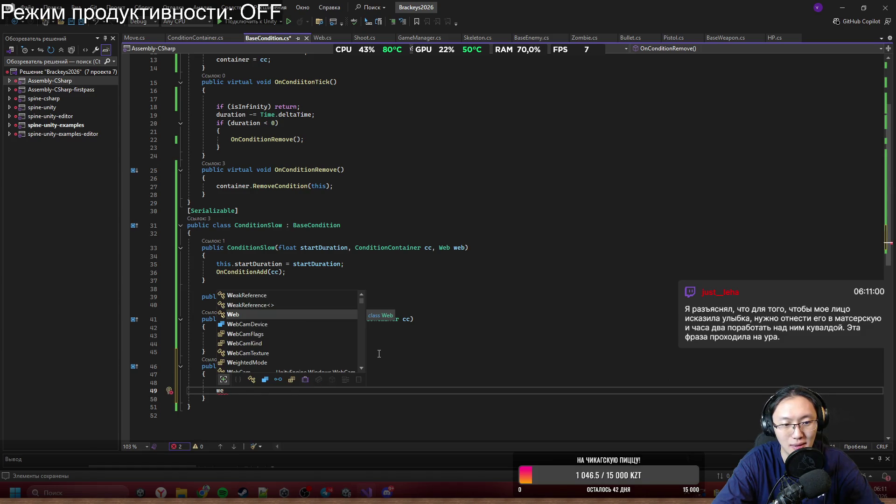
key("Escape")
scroll(379, 353, "up", 4)
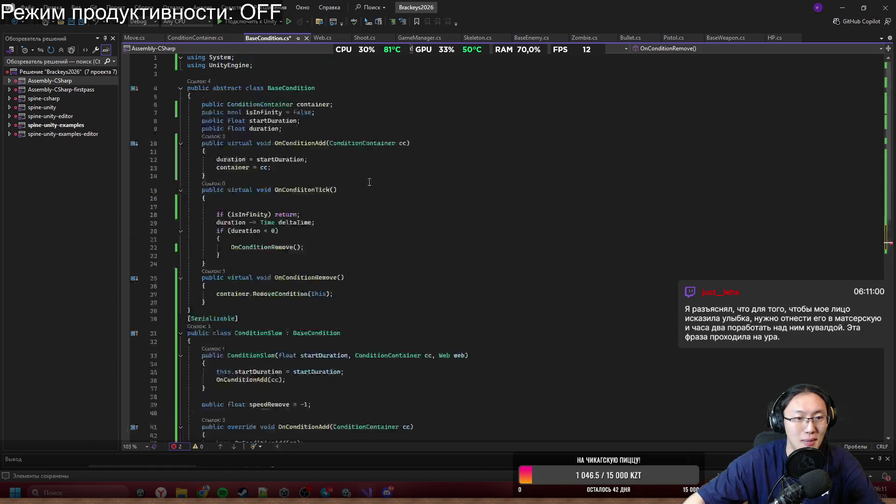
Step: Declare a 'public Web web;' field below the duration field in BaseCondition.cs
left_click(325, 123)
key("Down")
key("Down")
key("Up")
key("Up")
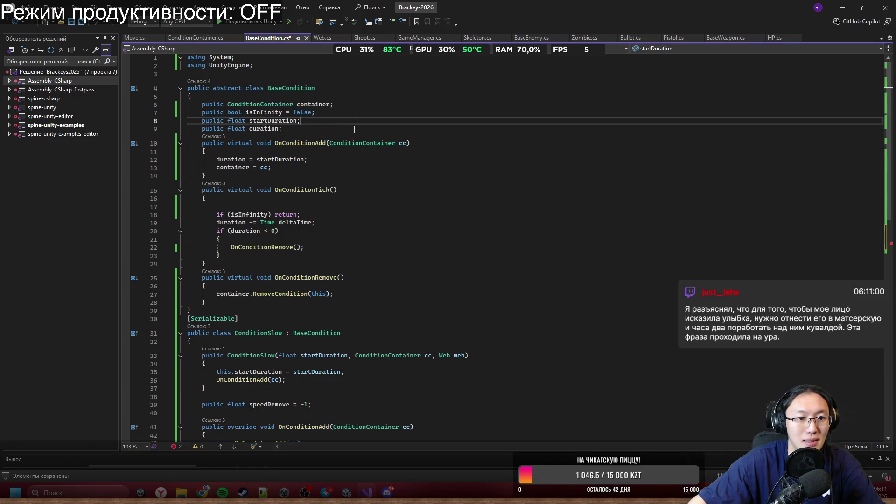
key("Down")
key("Return")
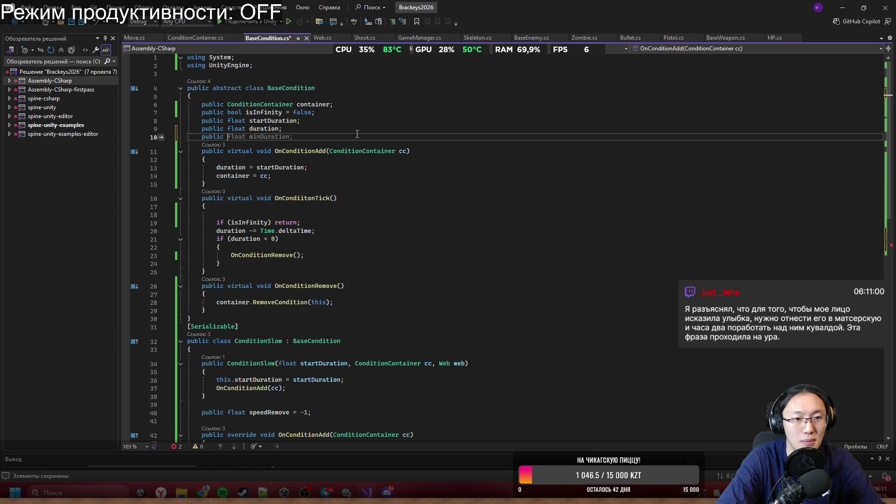
type("public Web ")
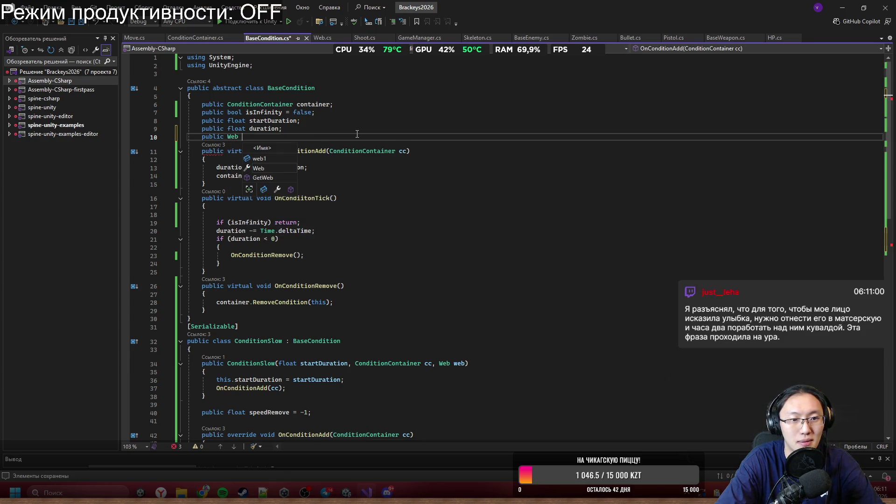
type("web;")
scroll(357, 134, "down", 2)
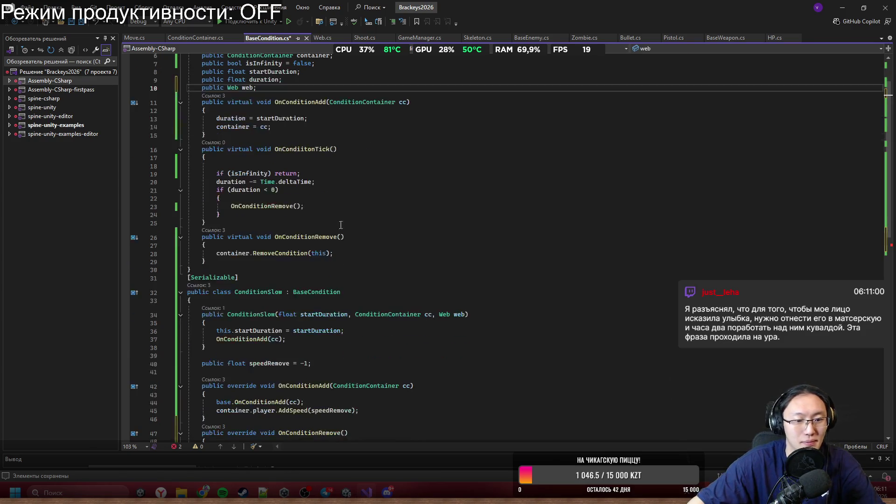
Step: Store the parameter with 'this.web = web;' in the ConditionSlow constructor
left_click(429, 342)
key("Return")
type("this")
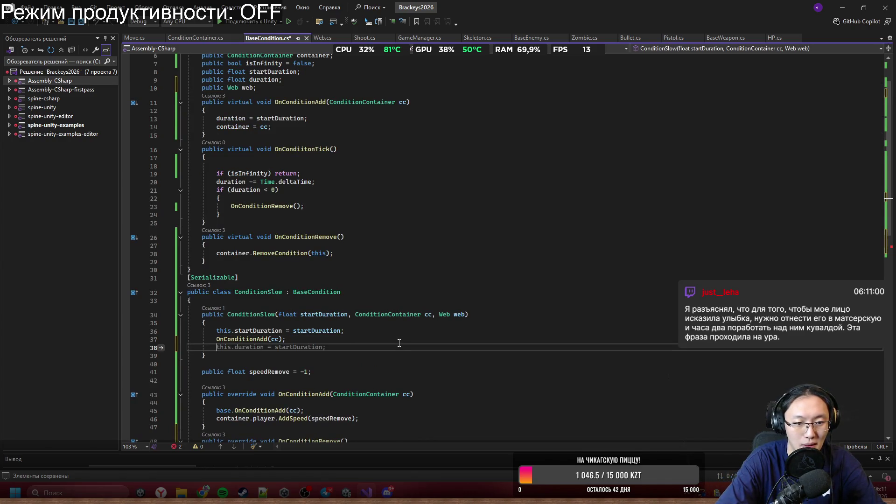
type(".web = ")
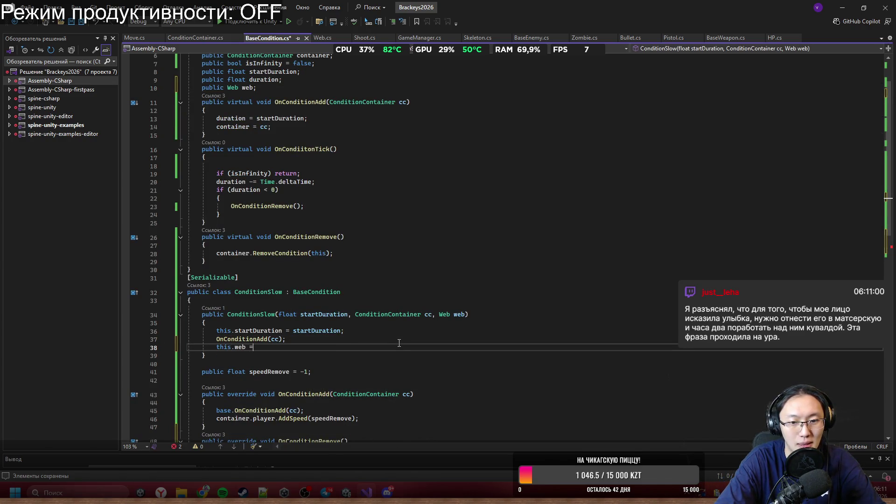
type("web;")
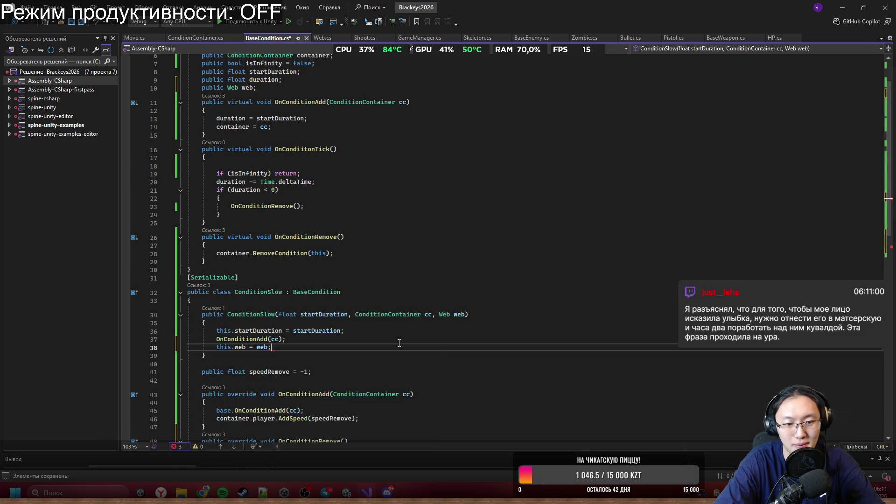
scroll(421, 336, "down", 5)
Step: Try a web Destroy call in OnConditionRemove, erase it, and return to Web.cs
left_click(327, 335)
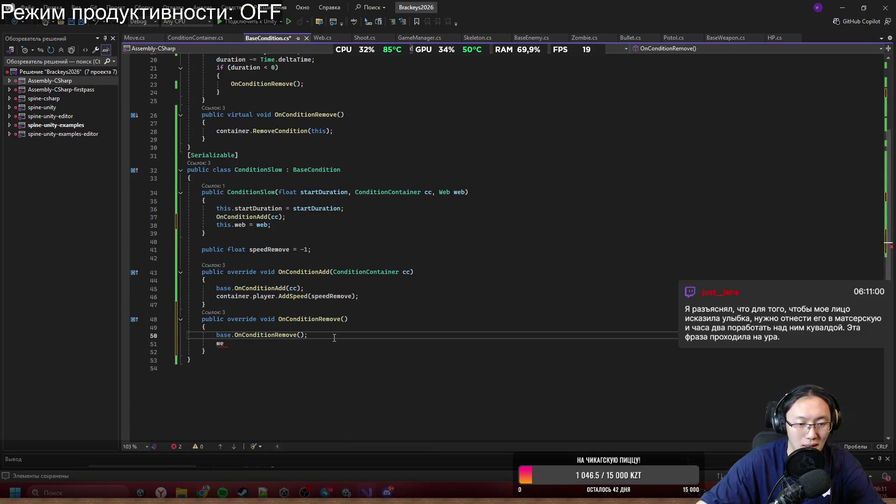
key("Return")
type("we")
key("BackSpace")
key("BackSpace")
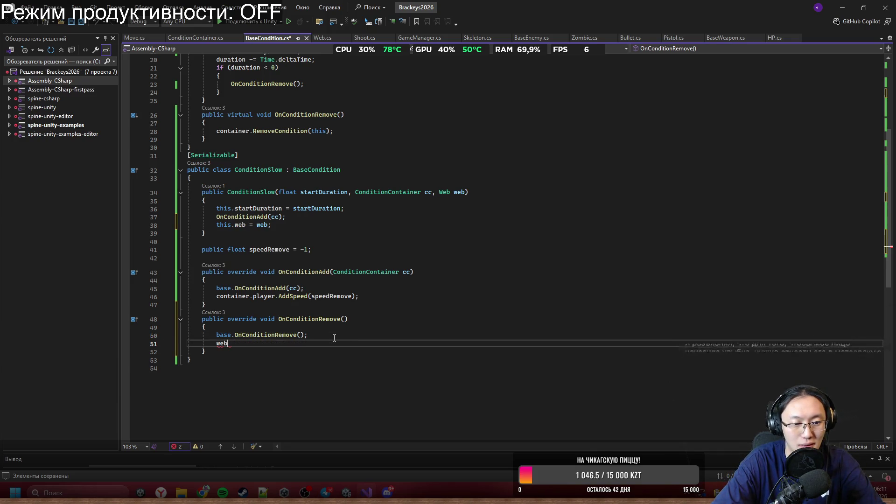
type(".")
key("BackSpace")
key("BackSpace")
key("BackSpace")
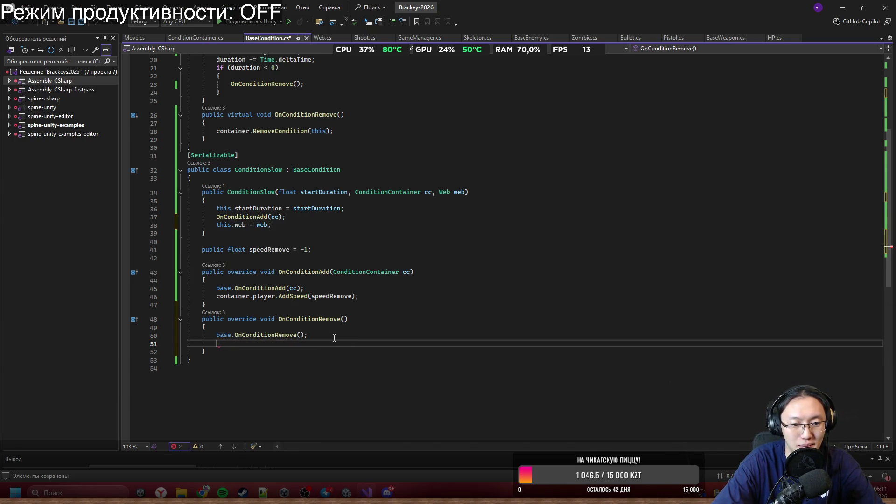
type("De")
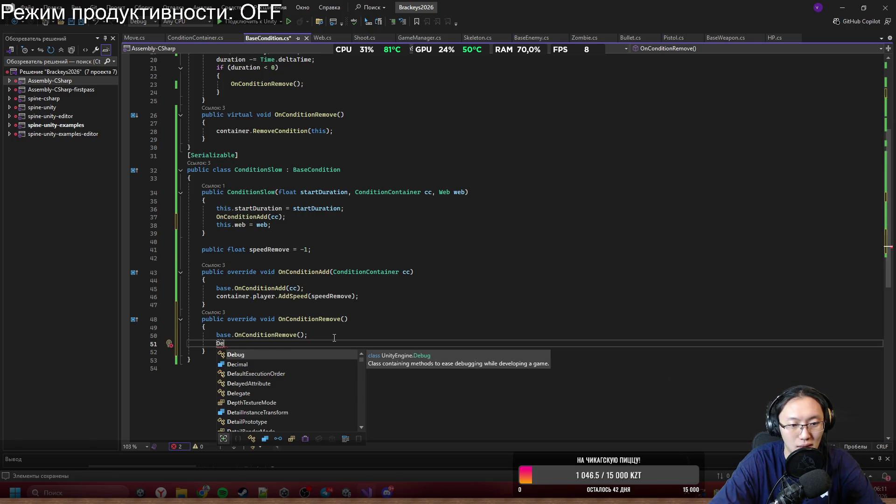
type("st")
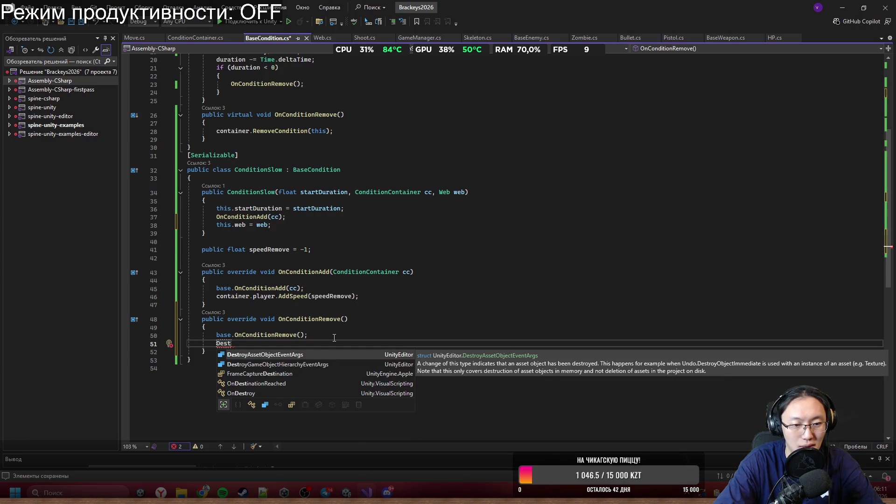
key("BackSpace")
type("t")
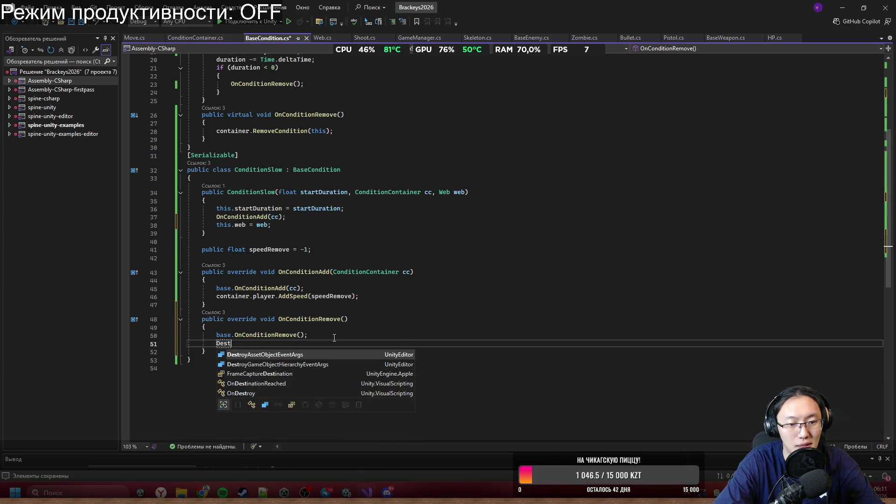
key("BackSpace")
key("BackSpace")
key("BackSpace")
scroll(334, 337, "up", 5)
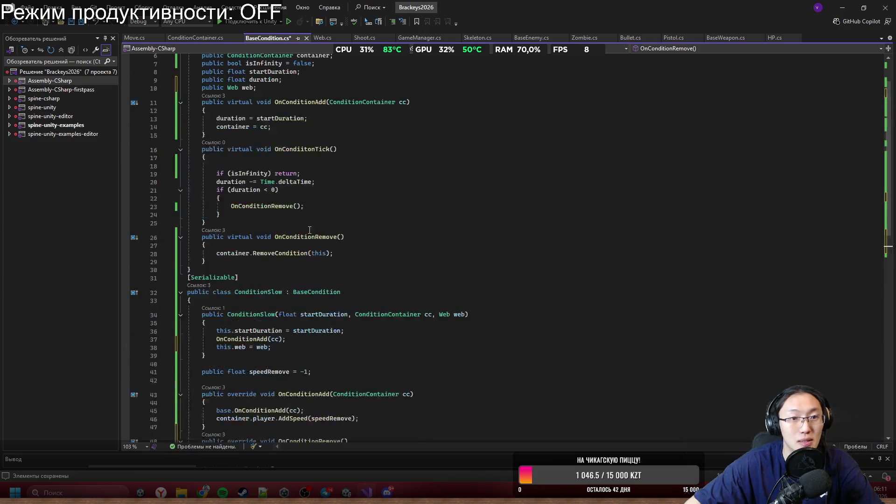
scroll(334, 280, "down", 1)
left_click(322, 37)
left_click(287, 168)
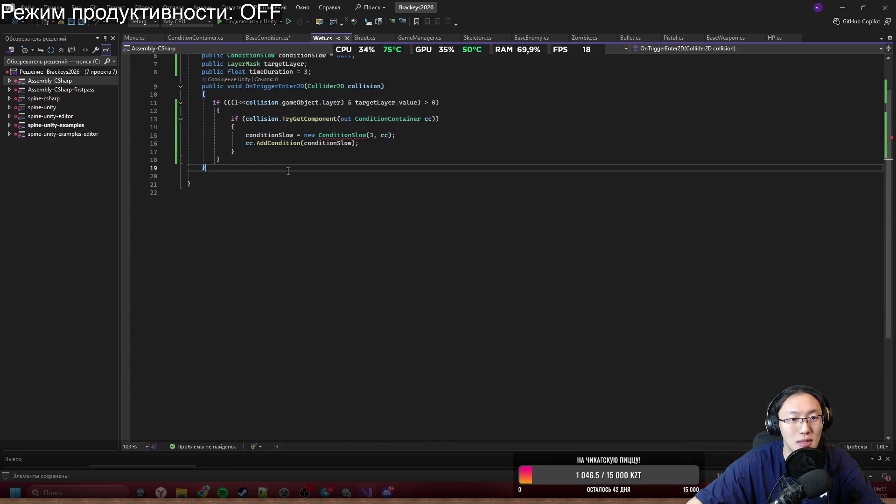
Step: Add a public void Death() method to Web.cs that calls Destroy(gameObject)
key("Return")
type("publi")
scroll(287, 171, "down", 1)
type("c void Des")
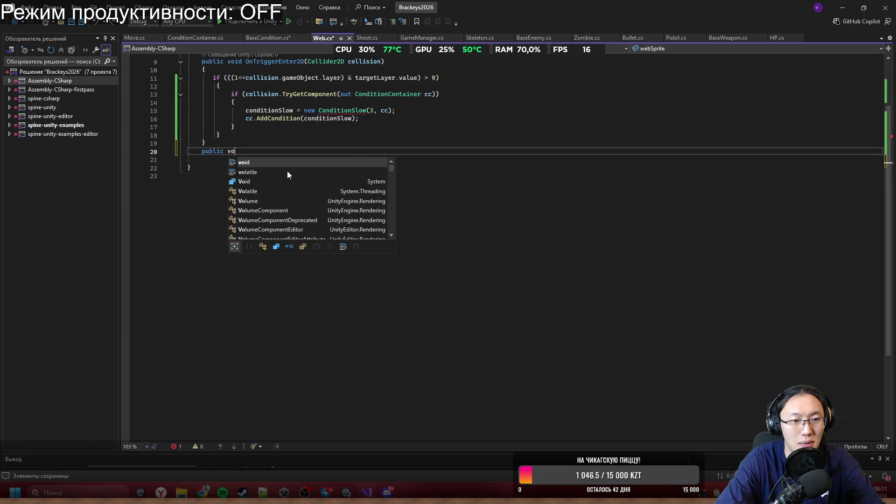
key("BackSpace")
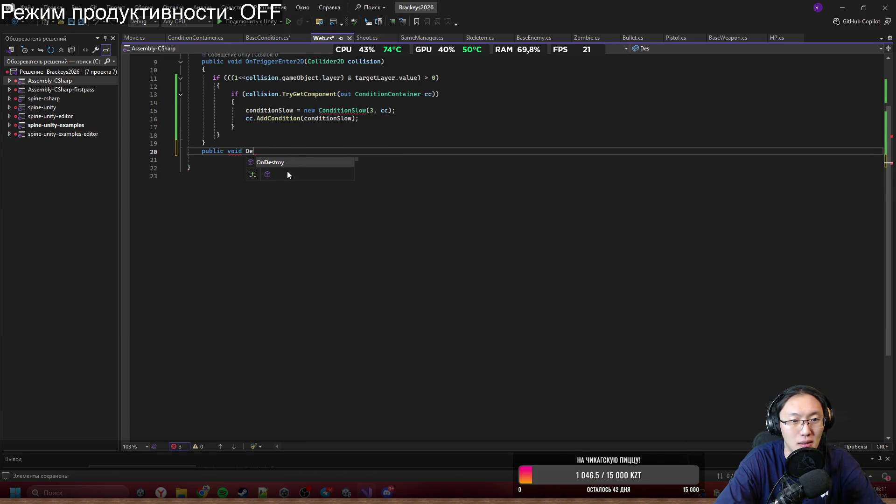
type("ath()")
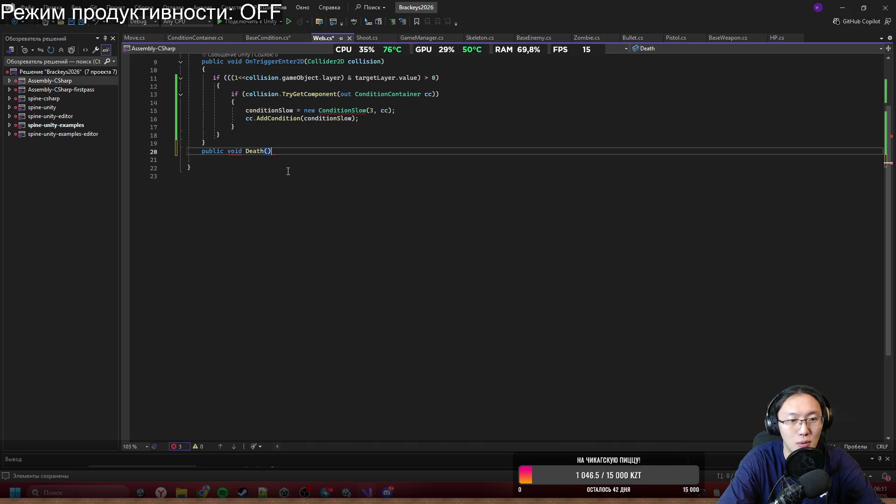
key("Return")
type("{")
key("Return")
type("Destroy")
type("(")
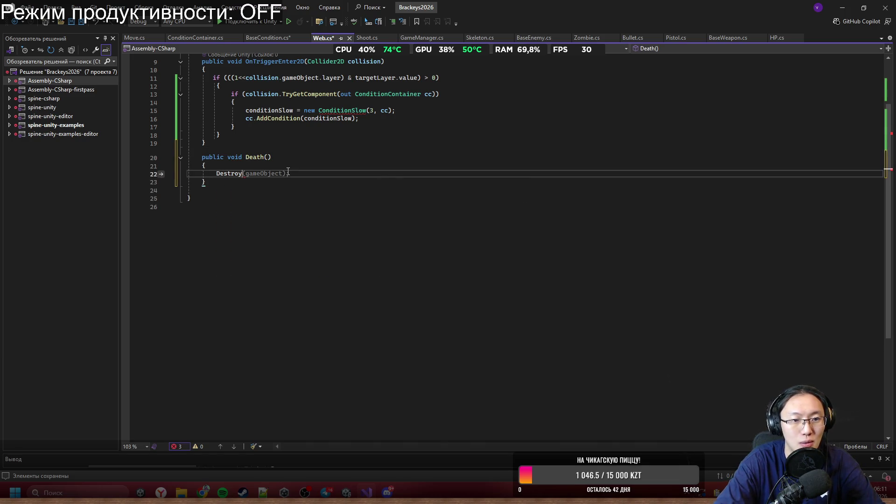
type("ga")
key("Tab")
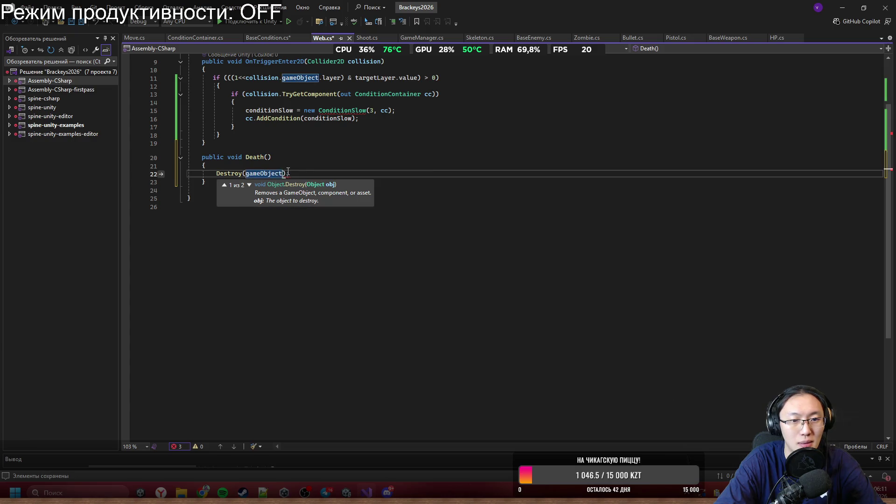
type(";")
Step: Pass this as the third ConditionSlow argument, making it (3, cc, this), and save Web.cs
left_click(391, 111)
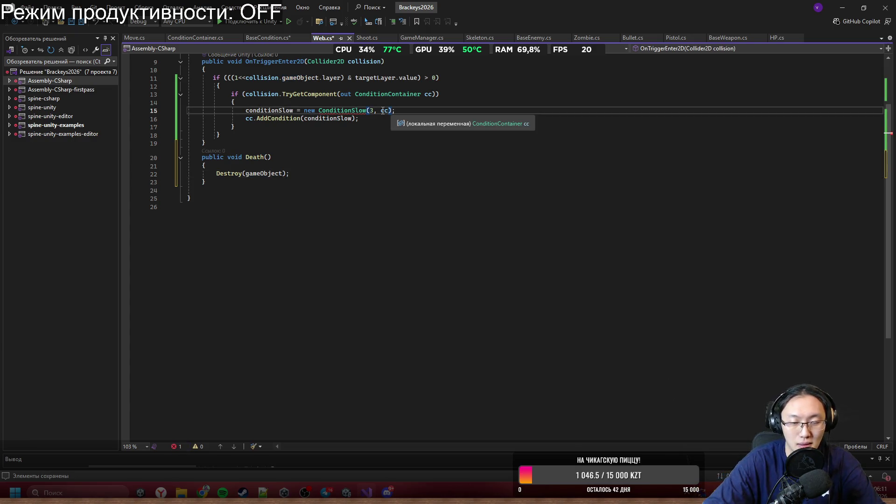
type(", this")
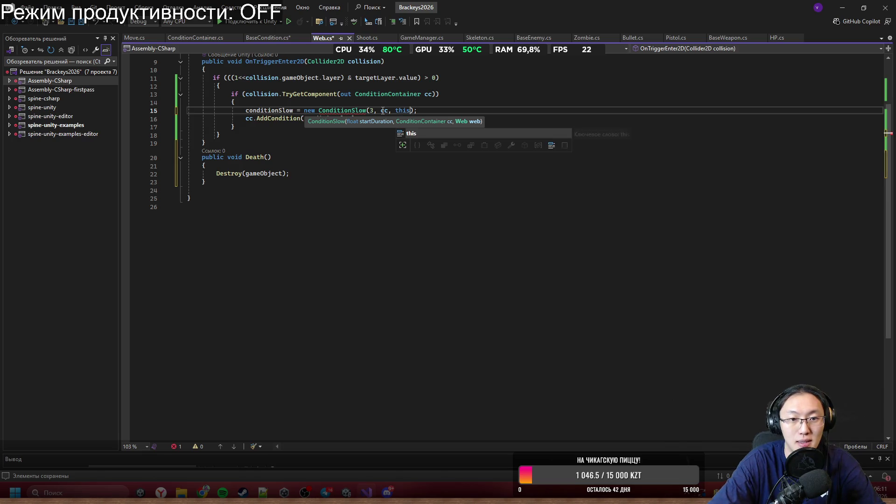
key("ctrl+s")
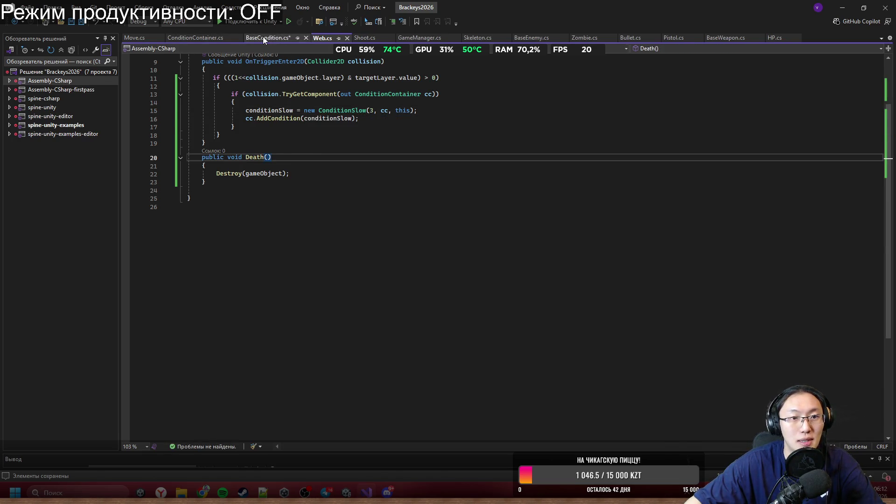
left_click(267, 37)
scroll(289, 287, "up", 2)
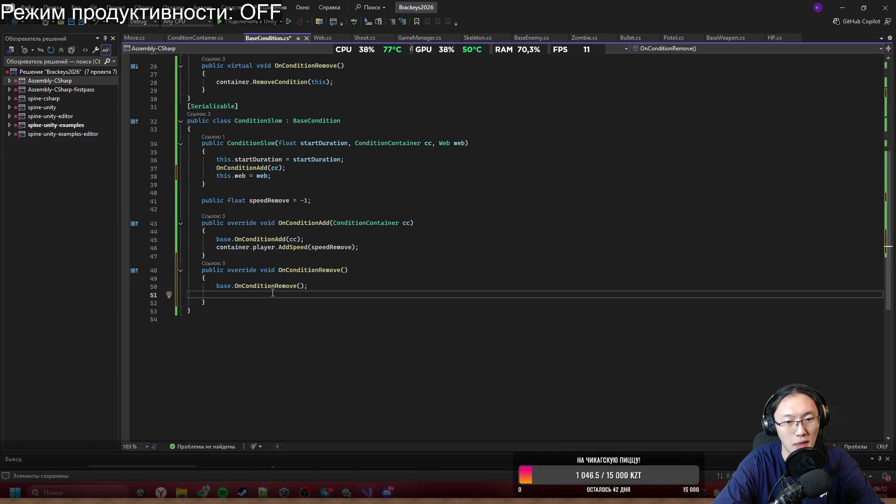
Step: Make ConditionSlow's OnConditionRemove call web.Death() and save BaseCondition.cs
type("web.Death")
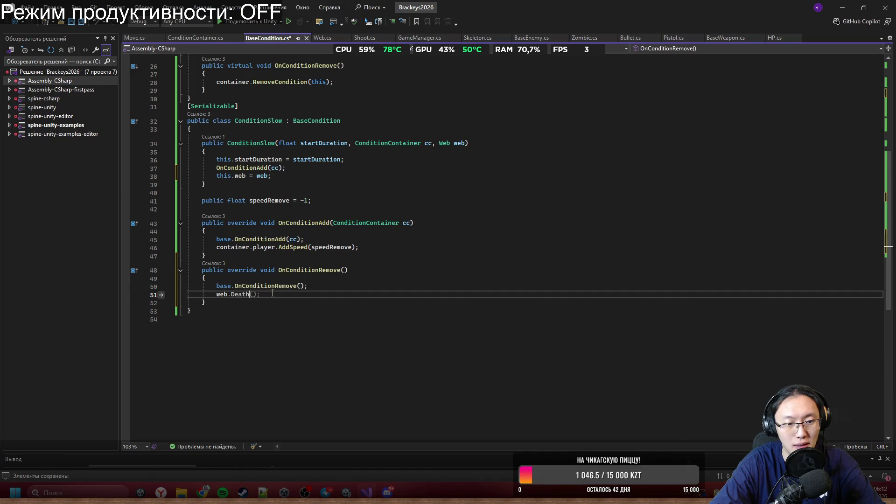
key("Tab")
key("ctrl+s")
left_click(331, 223)
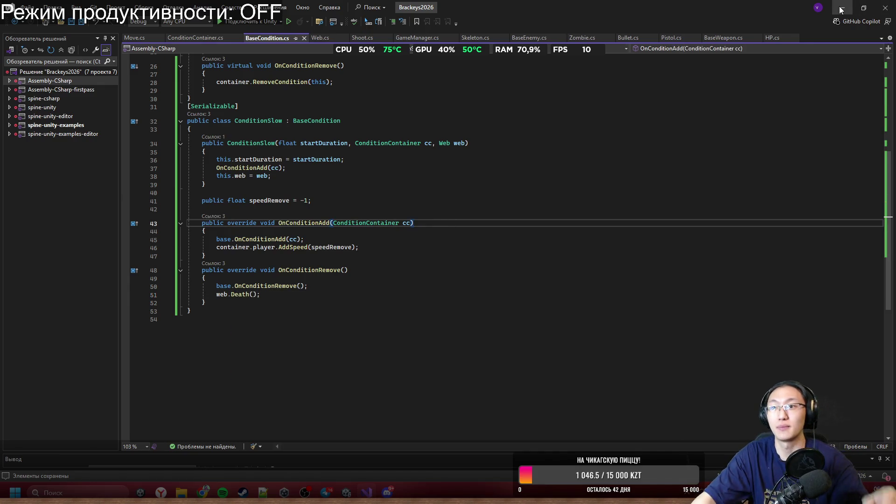
scroll(363, 147, "up", 6)
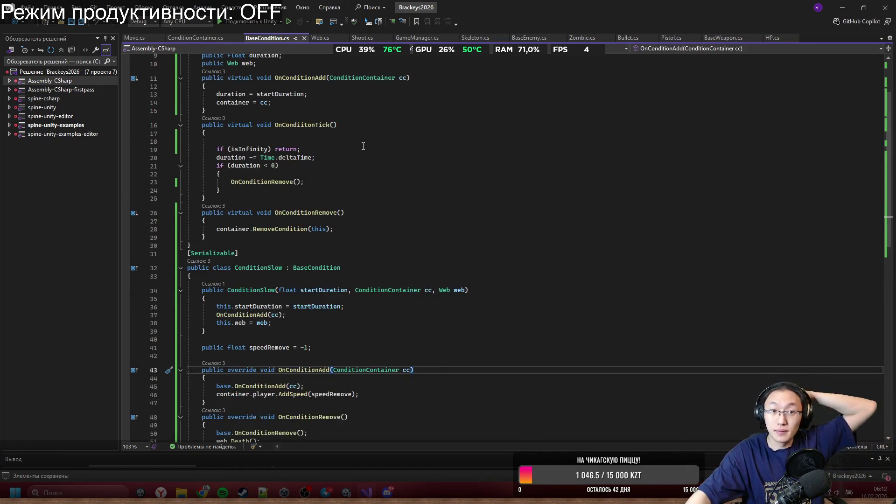
left_click(319, 36)
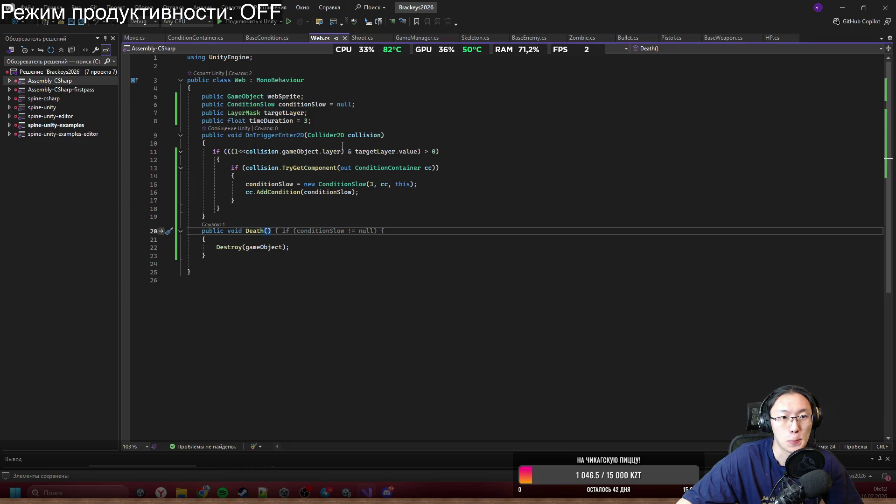
Step: Minimize Visual Studio and bring the Unity editor to the front
left_click(841, 9)
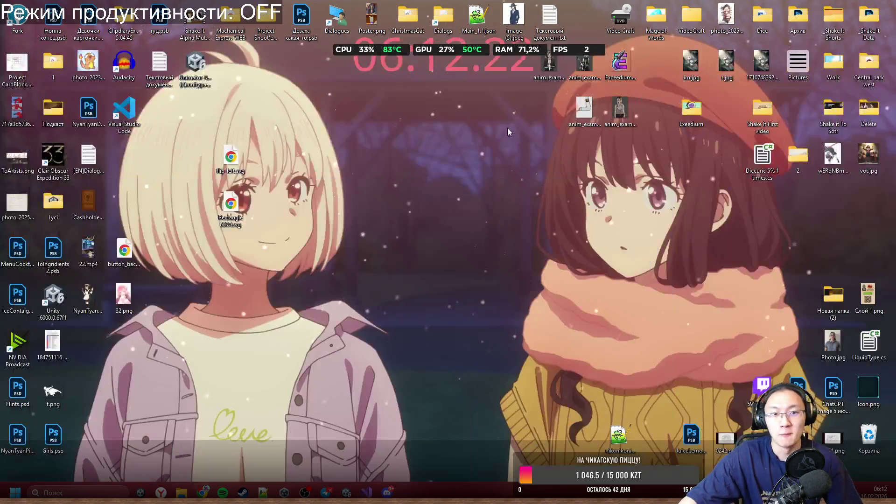
left_click(346, 492)
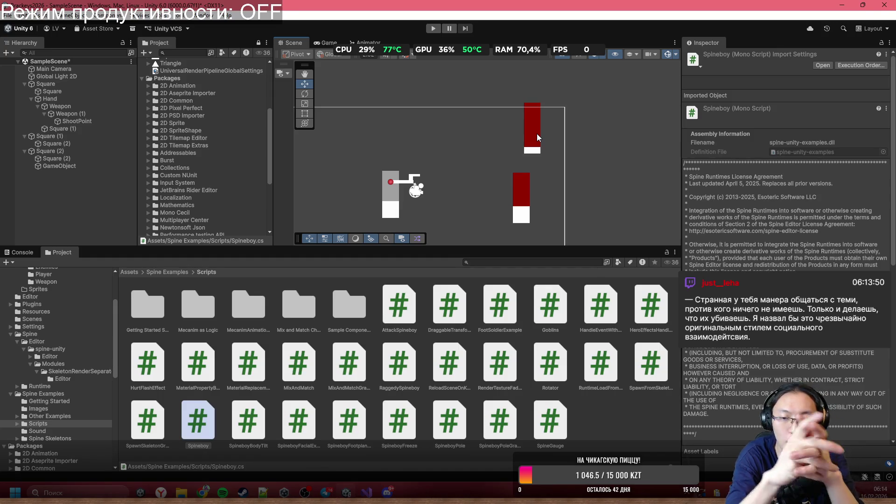
Step: Browse to Assets/_Game/Prefabs and select the Bullet prefab
left_click_drag(470, 183, 480, 146)
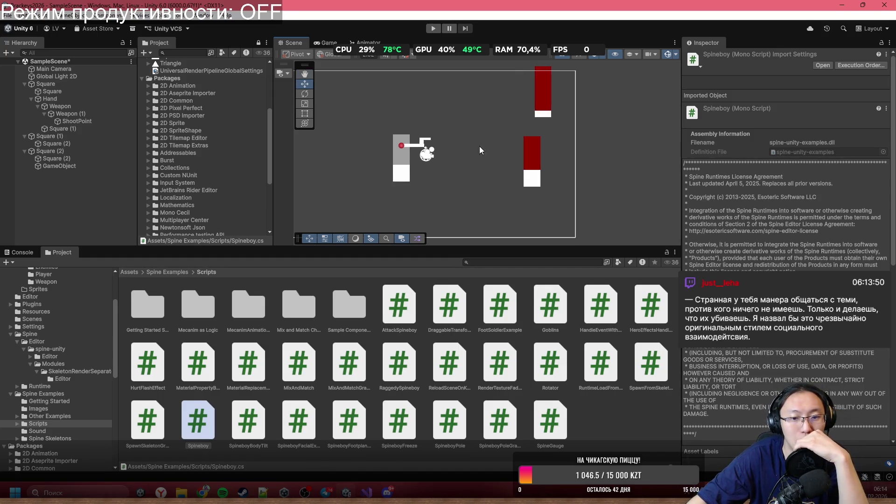
scroll(463, 149, "down", 3)
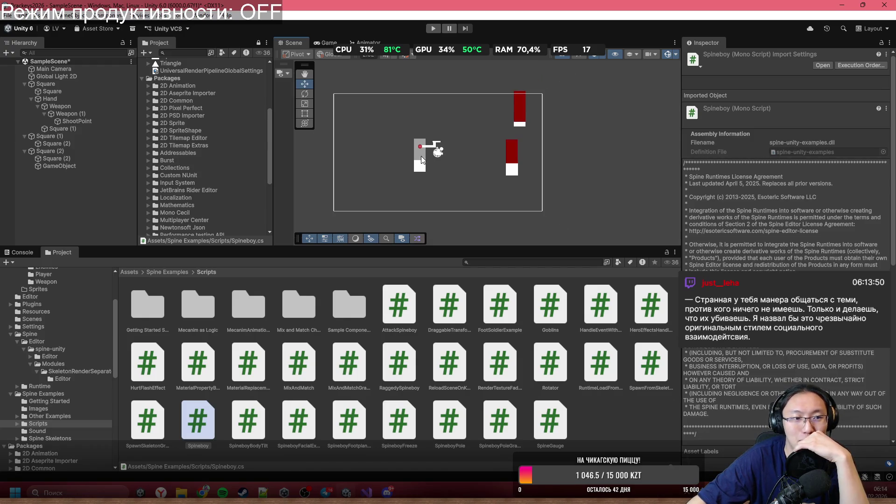
left_click(173, 271)
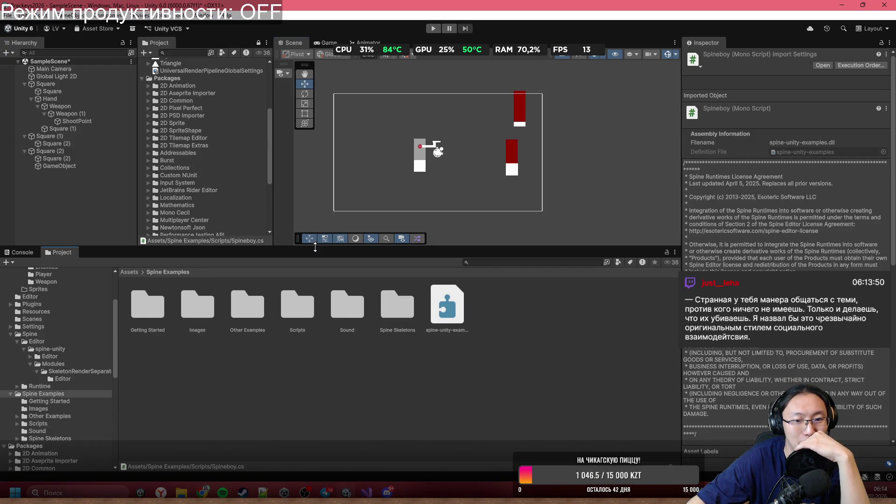
double_click(303, 307)
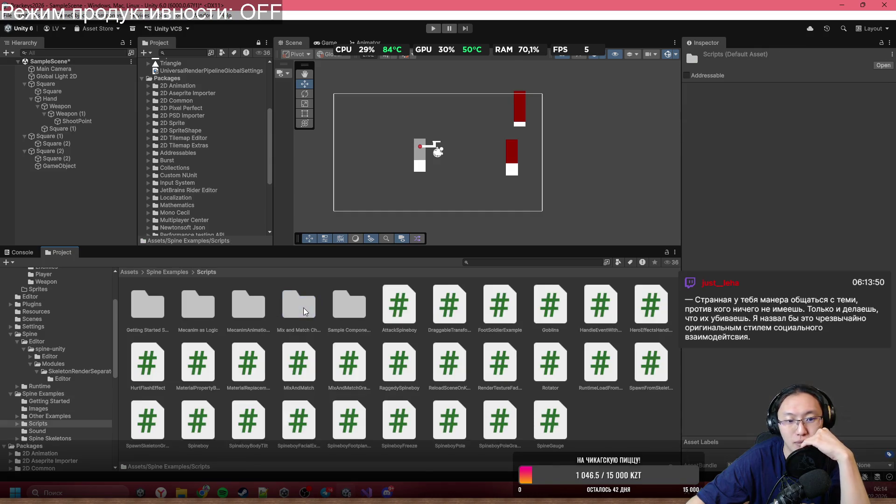
left_click(161, 271)
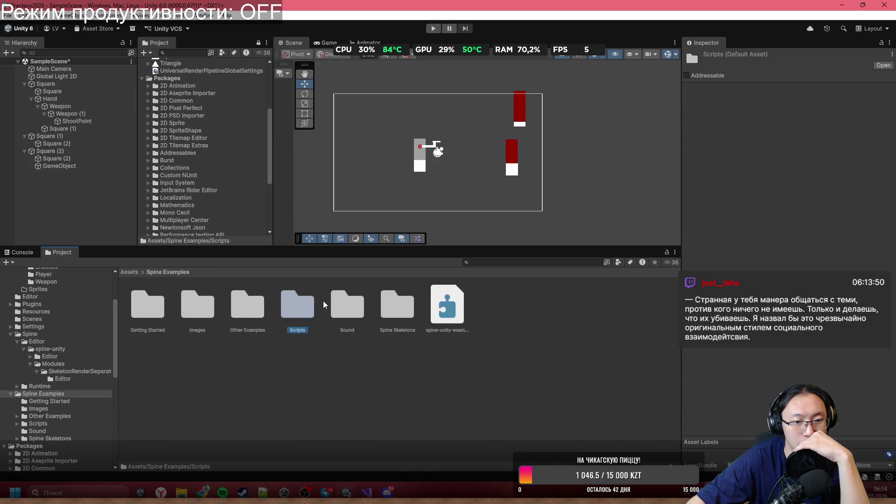
left_click(130, 271)
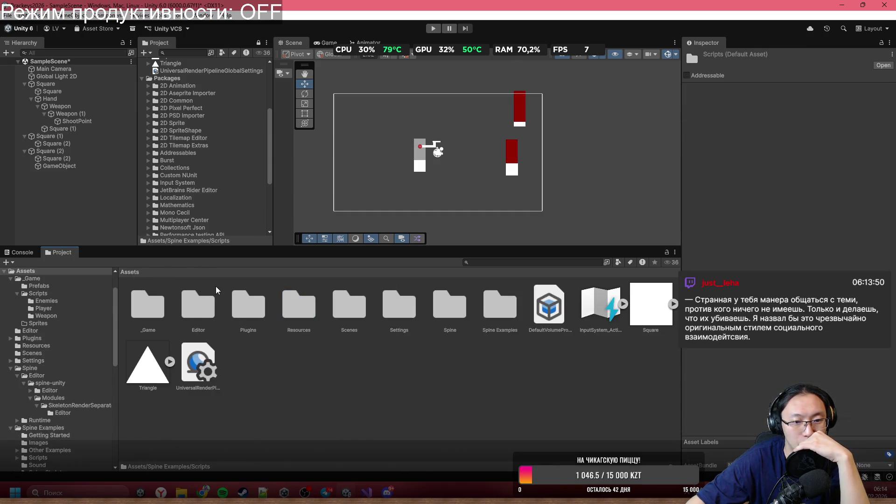
double_click(168, 311)
double_click(153, 306)
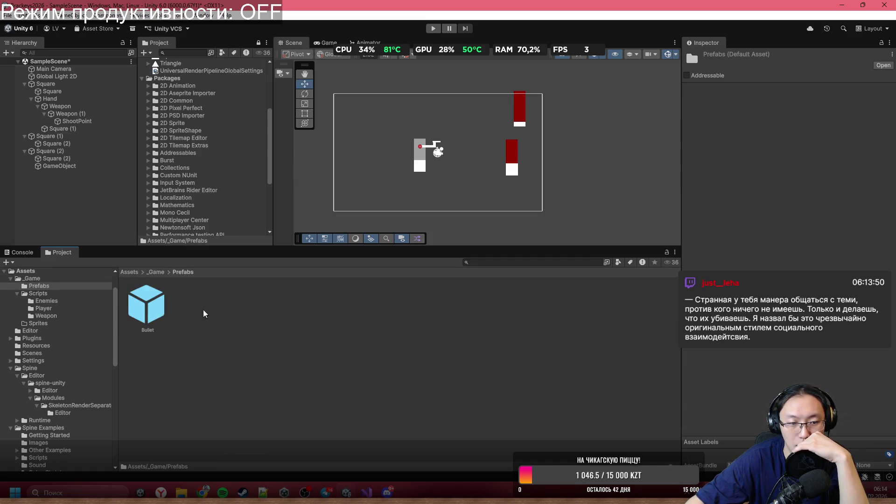
left_click(139, 298)
Step: Duplicate Bullet as SpiderBullet and place a focused instance in the scene
key("ctrl+d")
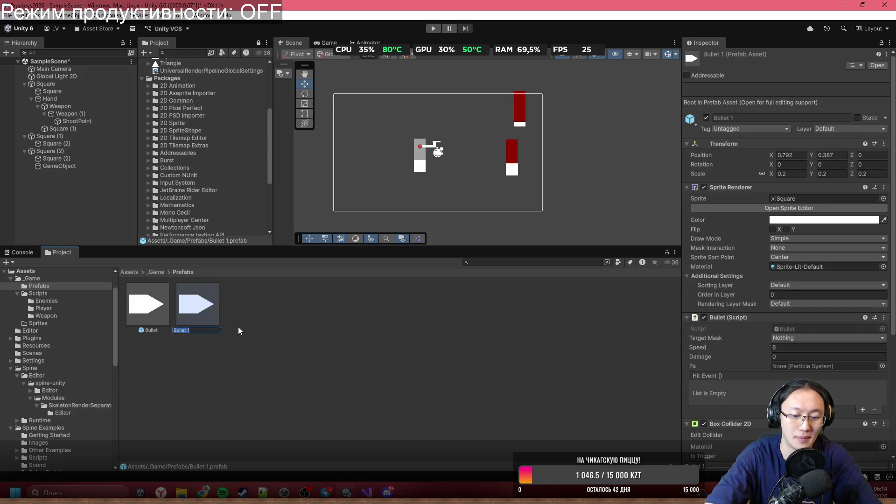
type("SpiderB")
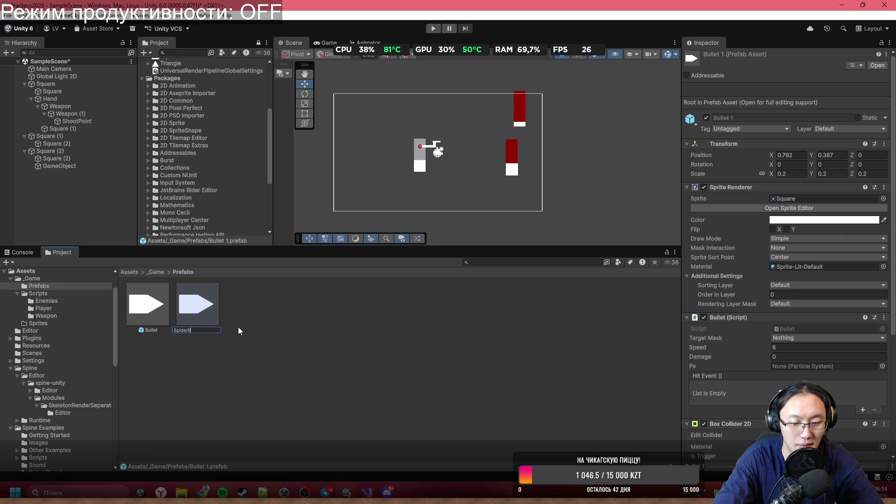
type("ullet")
key("Return")
scroll(830, 322, "down", 4)
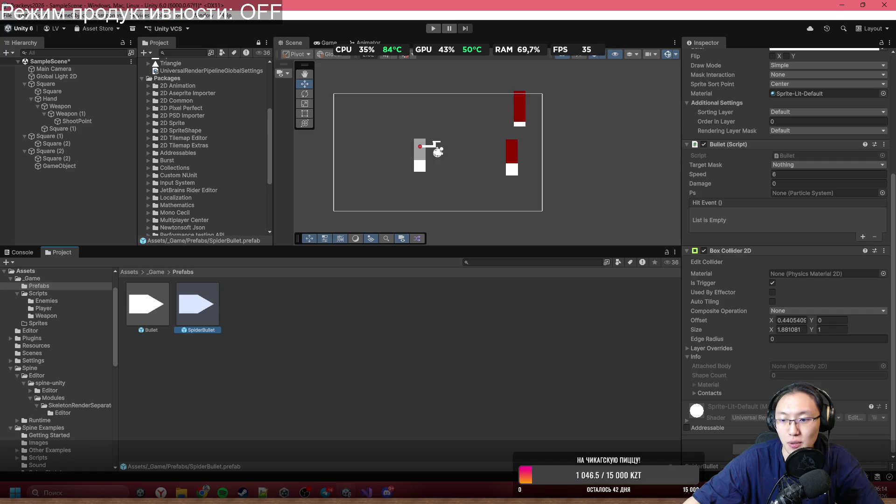
mouse_move(209, 300)
left_mouse_down()
mouse_move(454, 109)
mouse_move(433, 92)
left_mouse_up()
key("f")
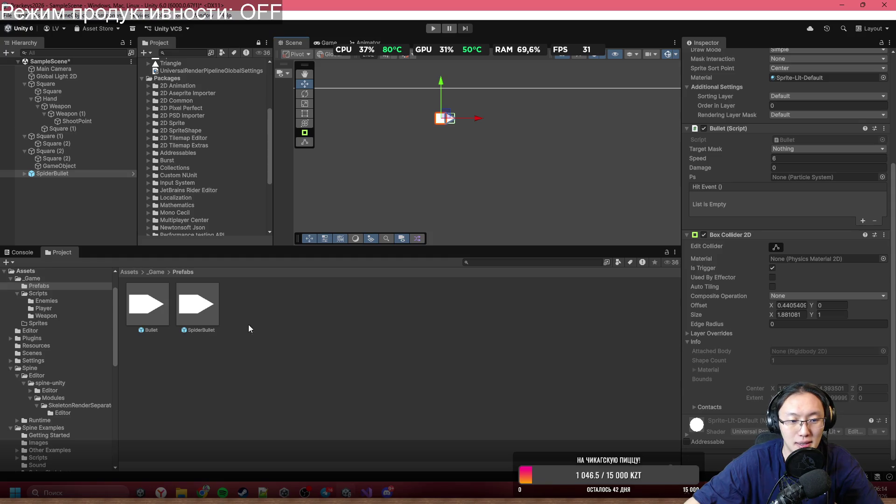
left_click(129, 272)
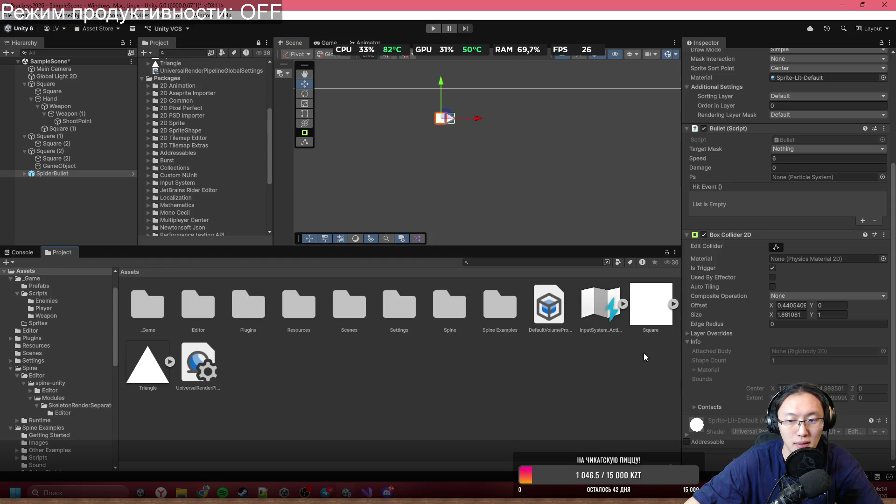
Step: Create a Circle sprite asset and drop it into the scene
right_click(644, 354)
mouse_move(606, 126)
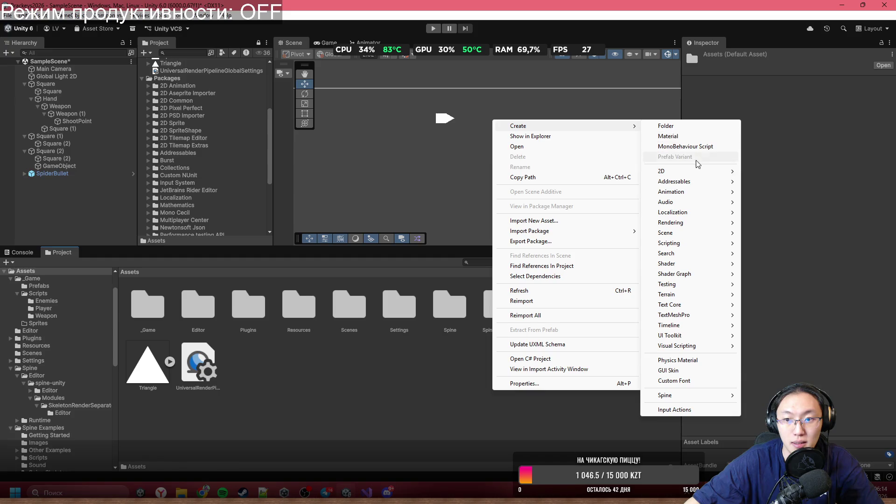
mouse_move(703, 179)
mouse_move(788, 176)
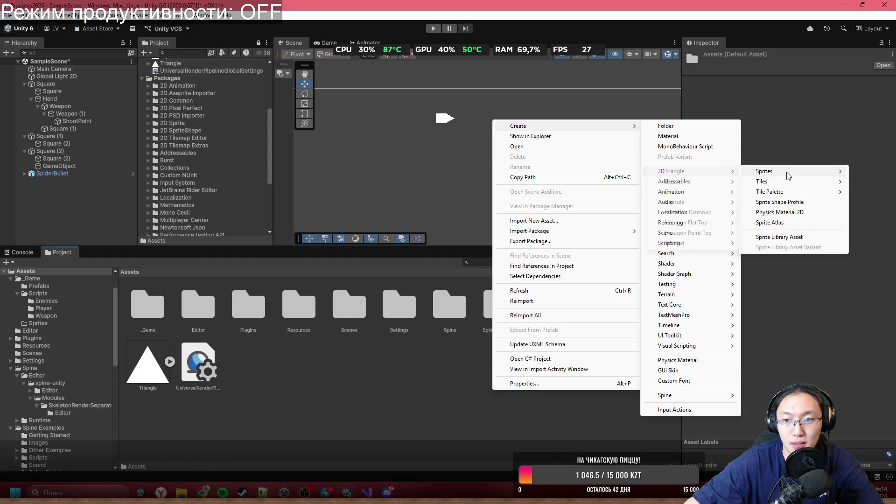
left_click(672, 181)
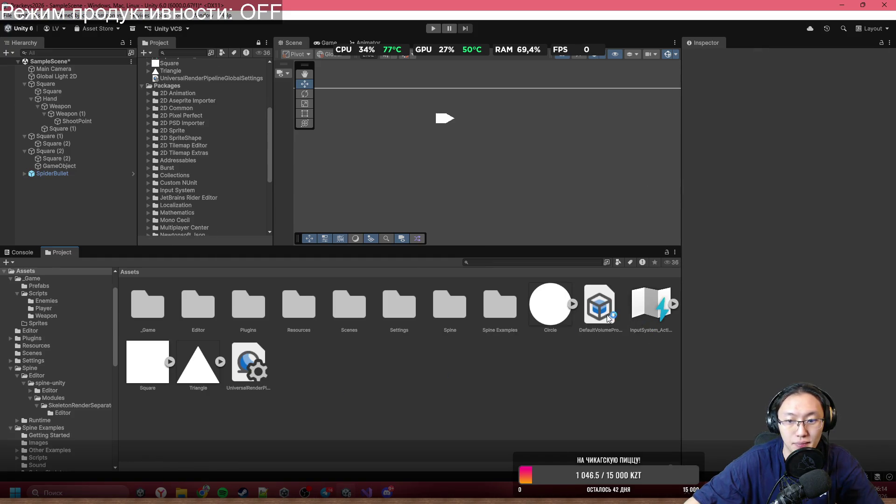
mouse_move(551, 304)
left_mouse_down()
mouse_move(455, 178)
mouse_move(439, 120)
left_mouse_up()
Step: Tint the circle's Sprite Renderer a semi-transparent grey
left_click(778, 159)
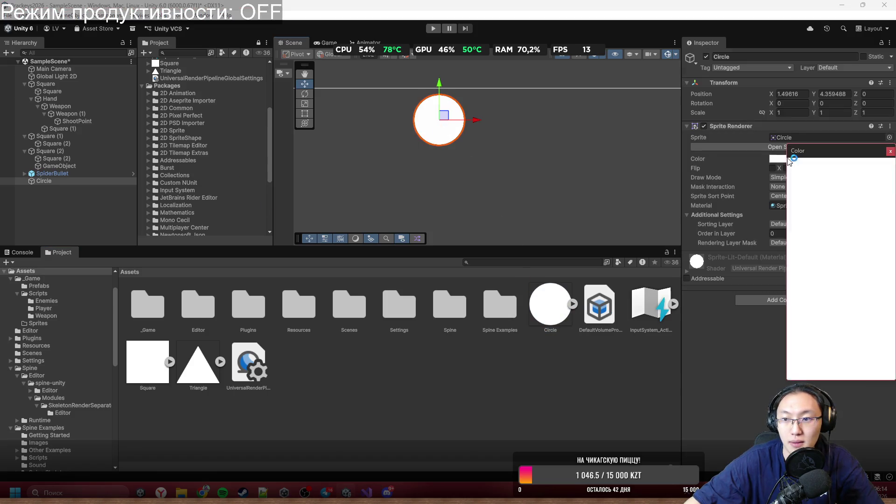
left_click(817, 221)
left_click(826, 340)
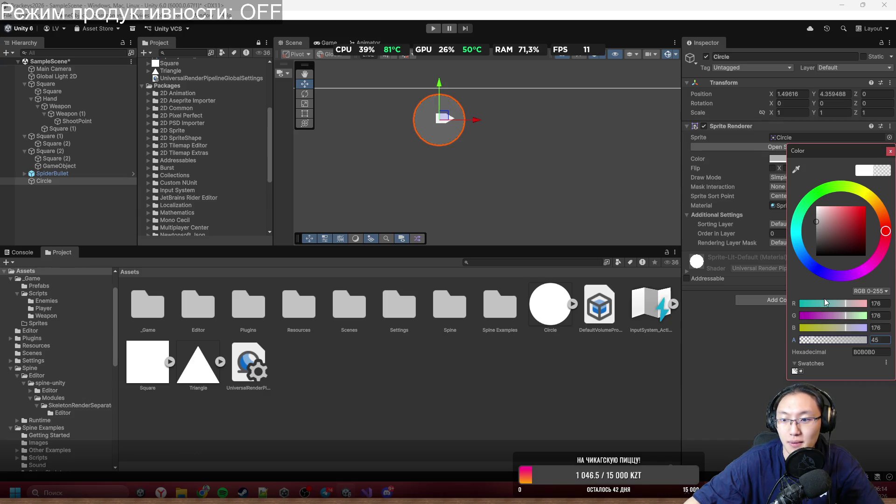
left_click(890, 153)
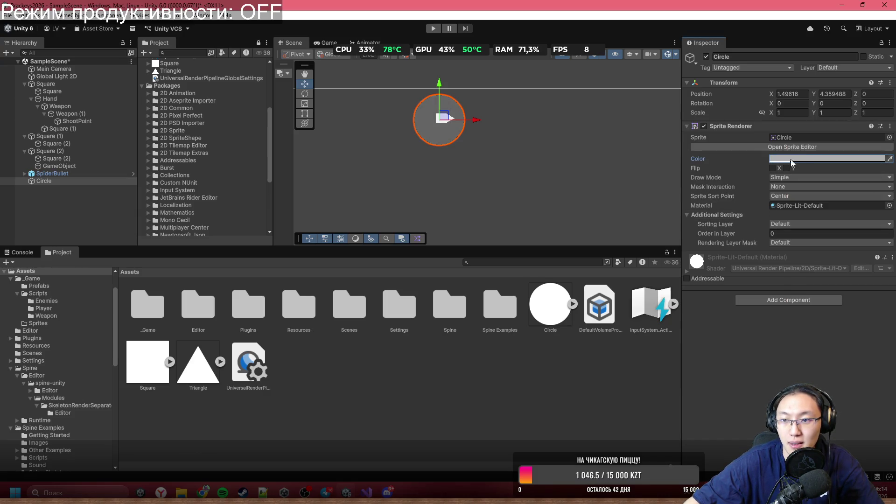
Step: Scale the circle to 2 on both X and Y
type("3")
key("Tab")
type("3")
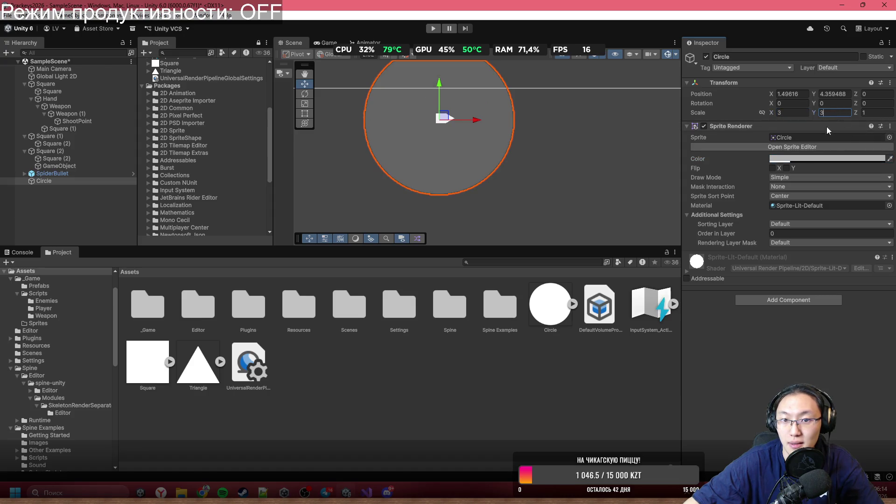
type("2")
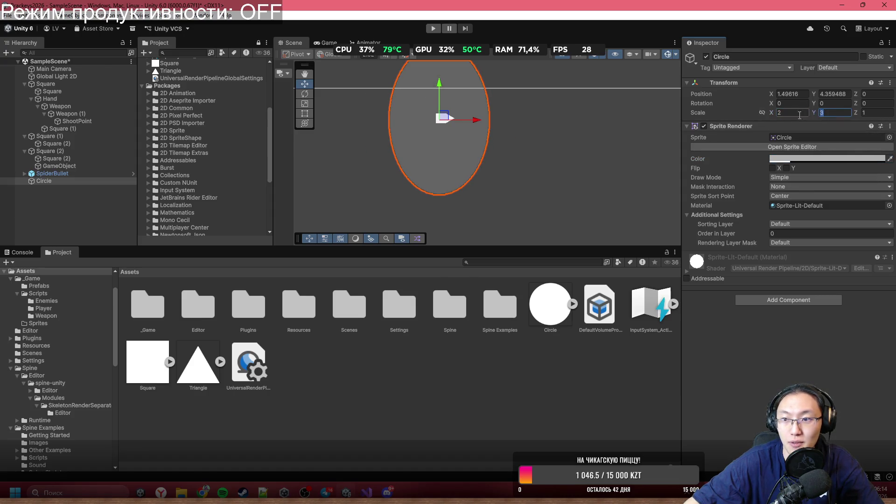
key("Tab")
type("2")
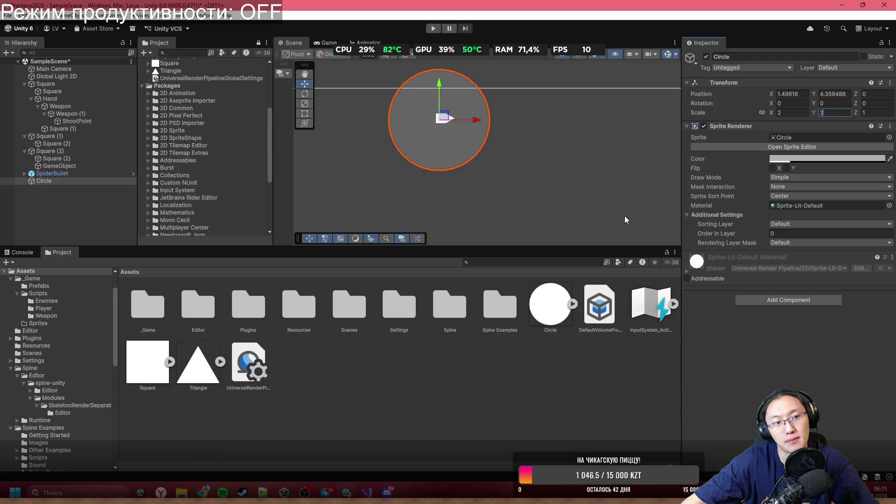
left_click(366, 491)
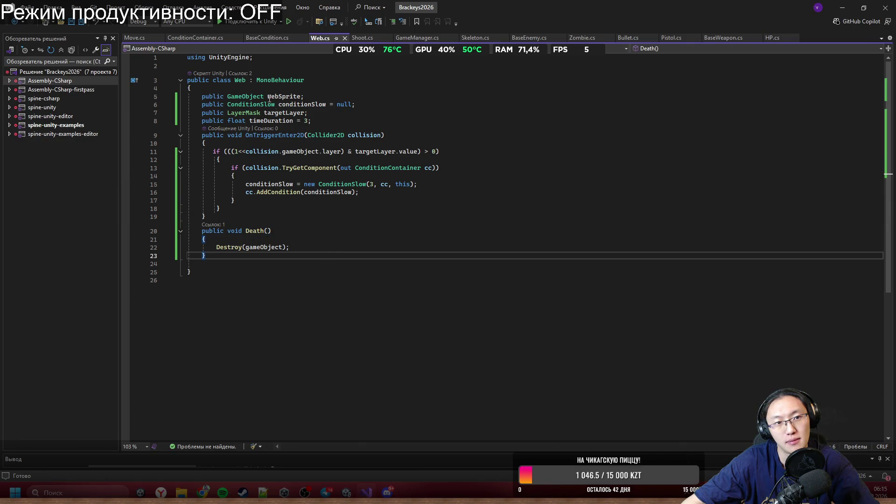
Step: Review ConditionContainer, Web and BaseCondition, checking ConditionSlow's OnConditionRemove calling web.Death()
left_click(200, 39)
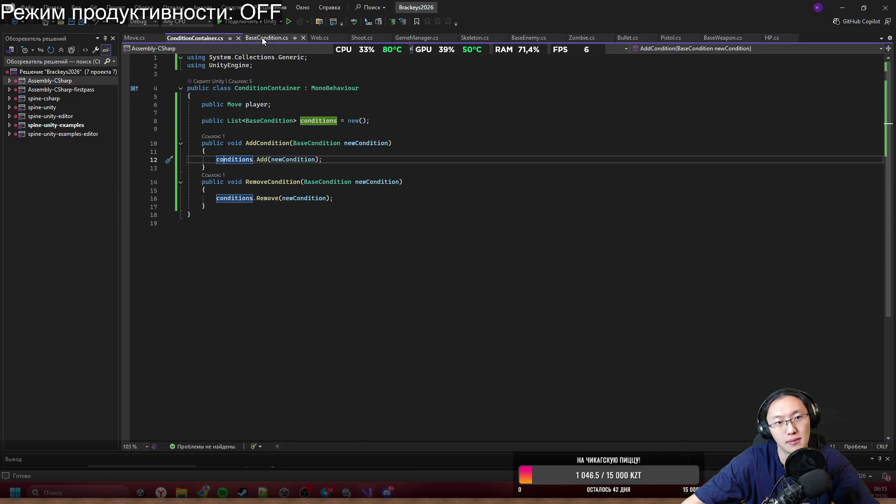
left_click(318, 38)
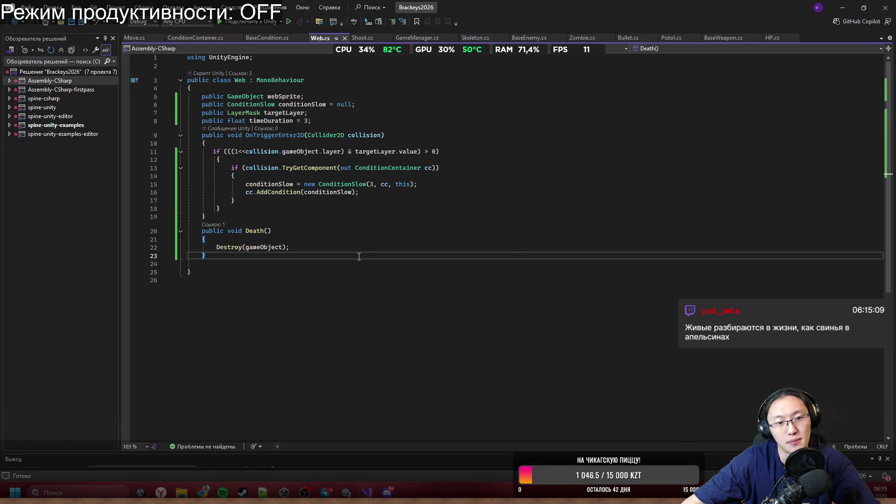
left_click(279, 38)
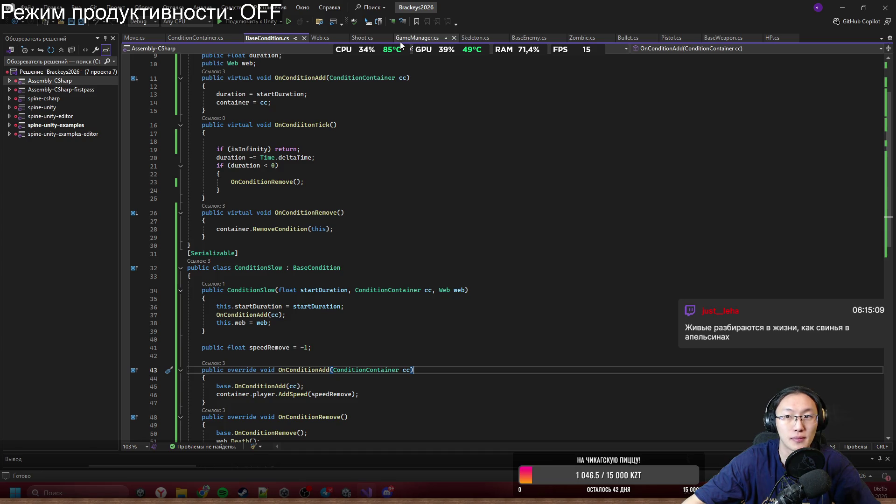
left_click(190, 38)
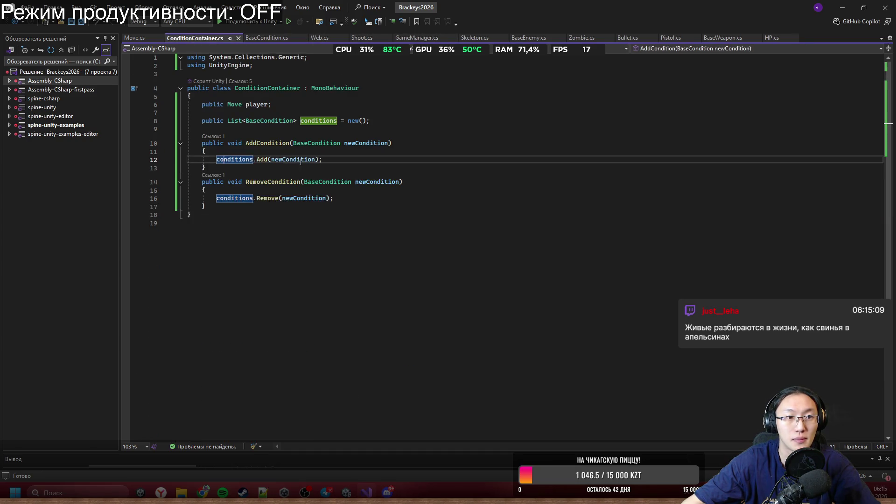
left_click(266, 38)
scroll(328, 326, "down", 9)
scroll(328, 346, "up", 5)
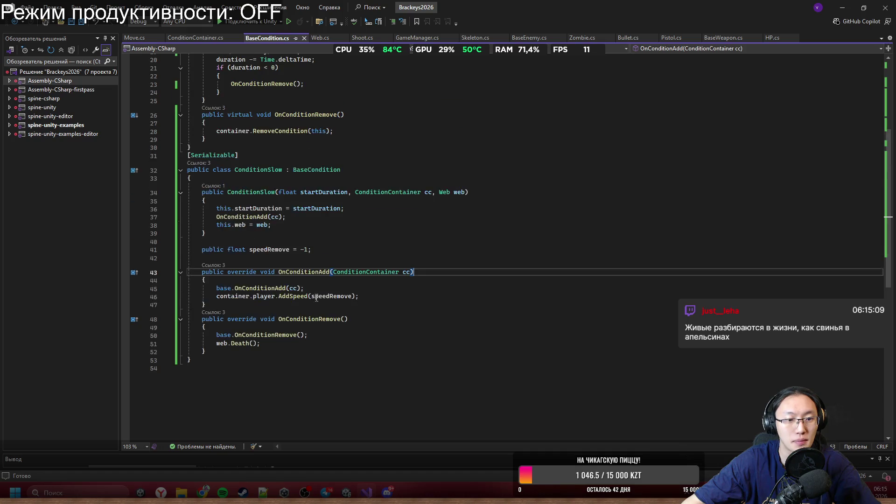
left_click(328, 344)
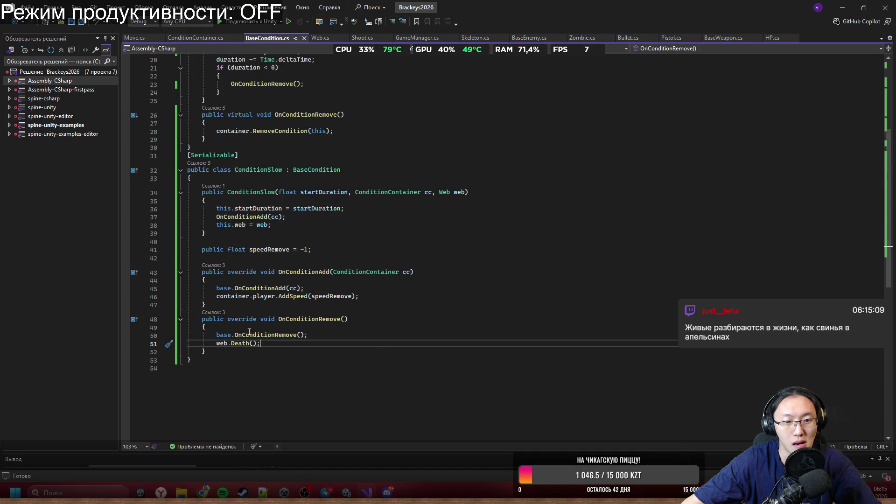
double_click(304, 319)
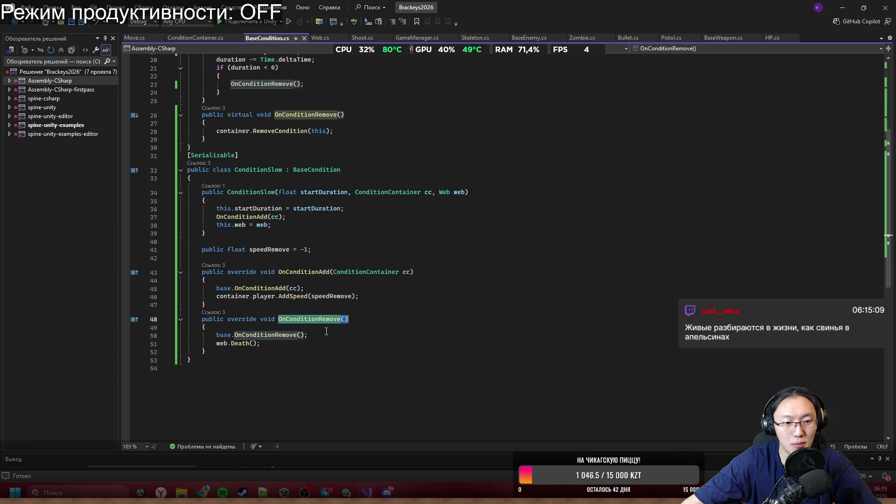
scroll(263, 334, "up", 3)
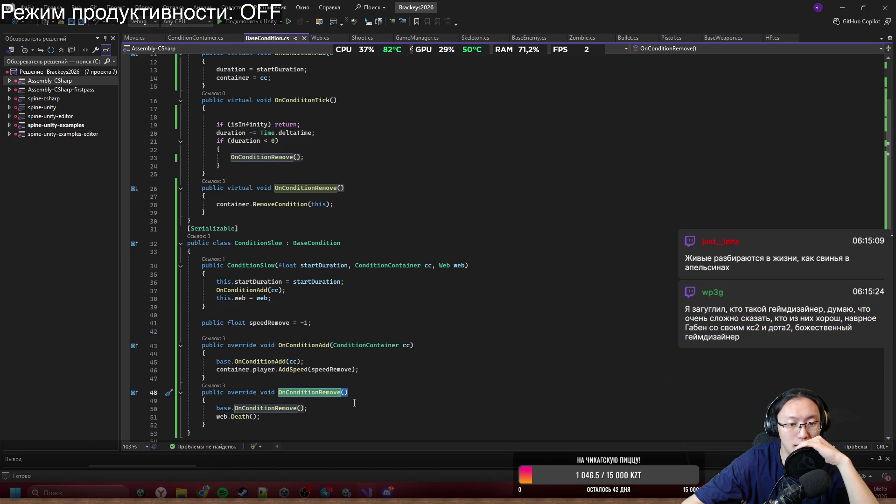
left_click(326, 410)
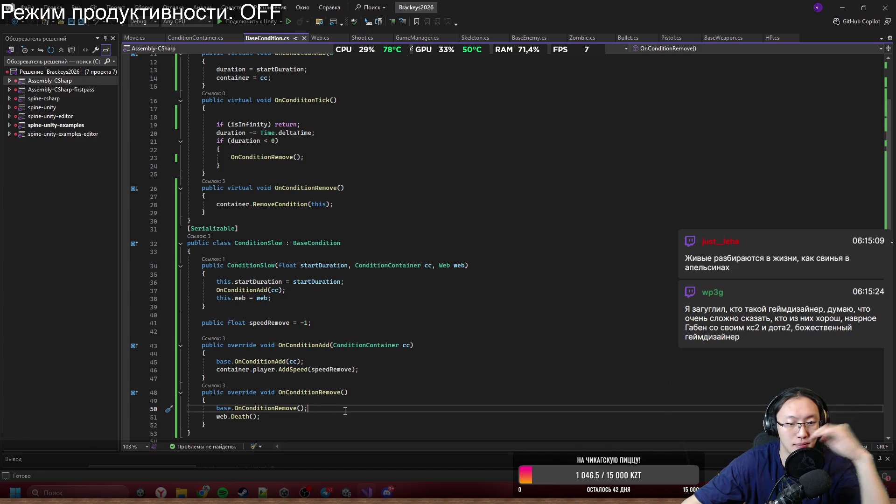
Step: Add container.player.AddSpeed(-speedRemove); to ConditionSlow's OnConditionRemove and save BaseCondition.cs
type("\\")
key("Return")
key("BackSpace")
key("BackSpace")
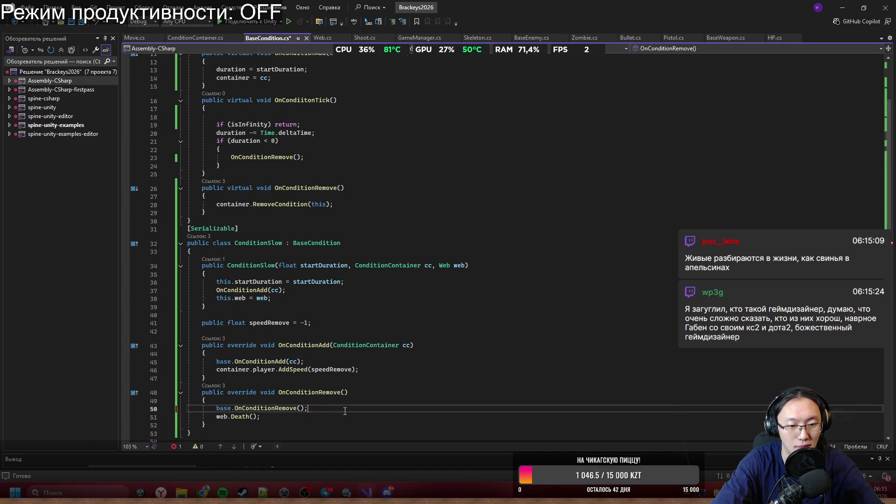
key("Return")
type("con")
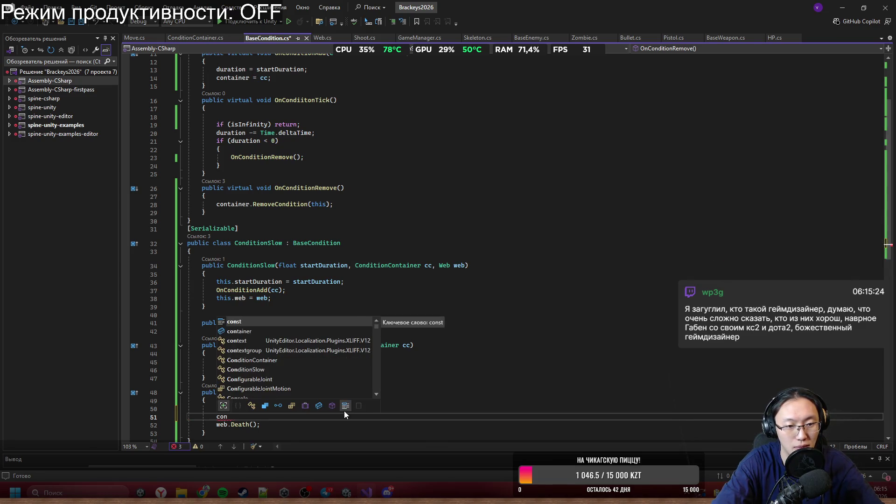
key("Down")
key("Tab")
type(".player.Ad")
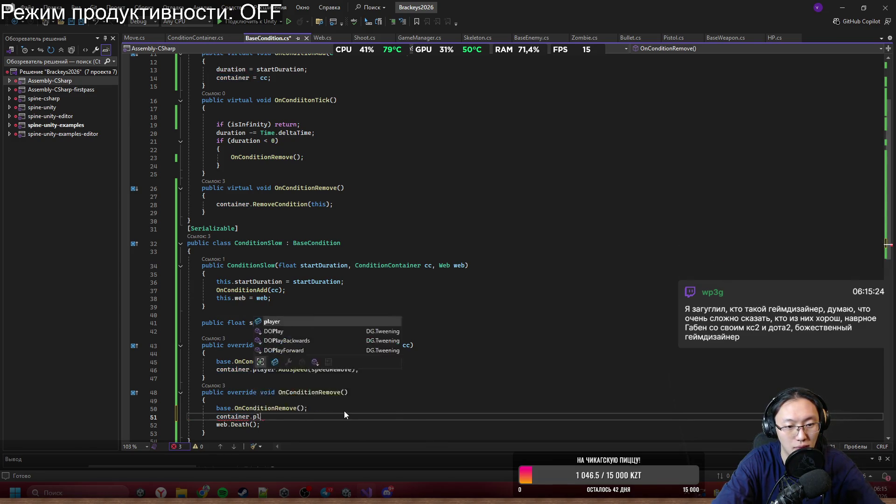
key("Tab")
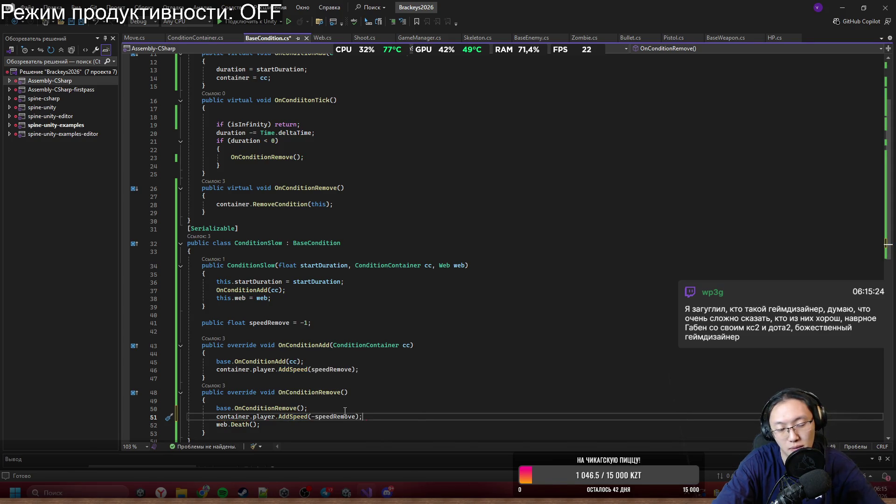
key("ctrl+s")
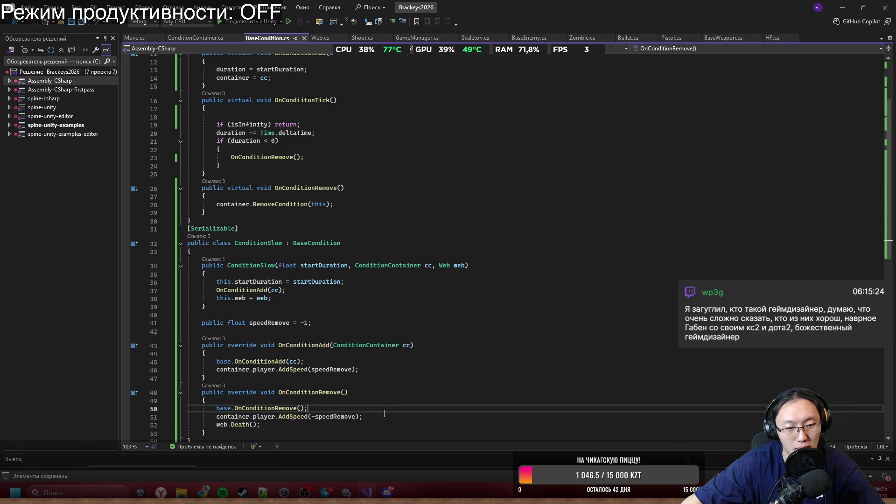
Step: Move the AddSpeed line above base.OnConditionRemove(), save, and return to Unity
triple_click(384, 416)
key("ctrl+c")
key("Delete")
left_click(351, 402)
key("Return")
key("ctrl+v")
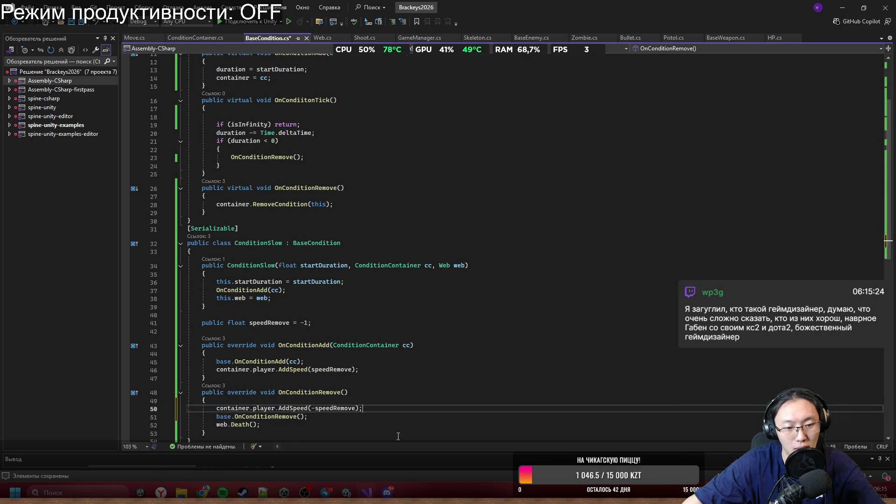
key("ctrl+s")
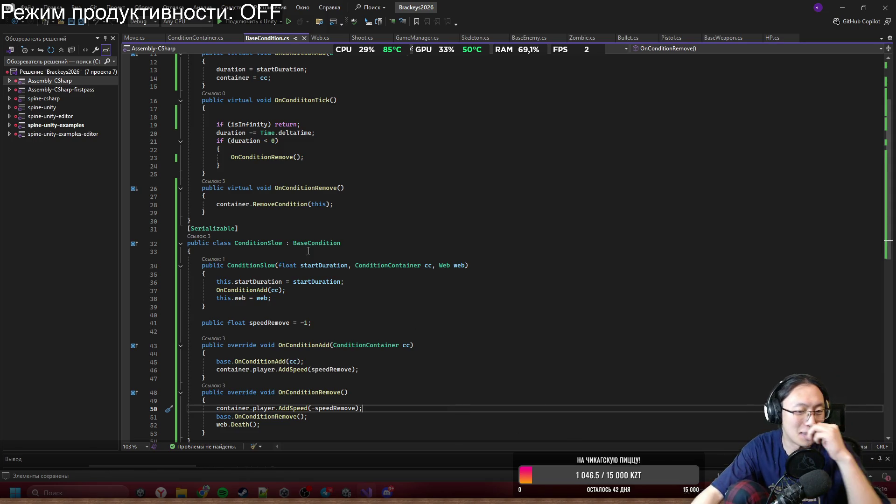
left_click(496, 196)
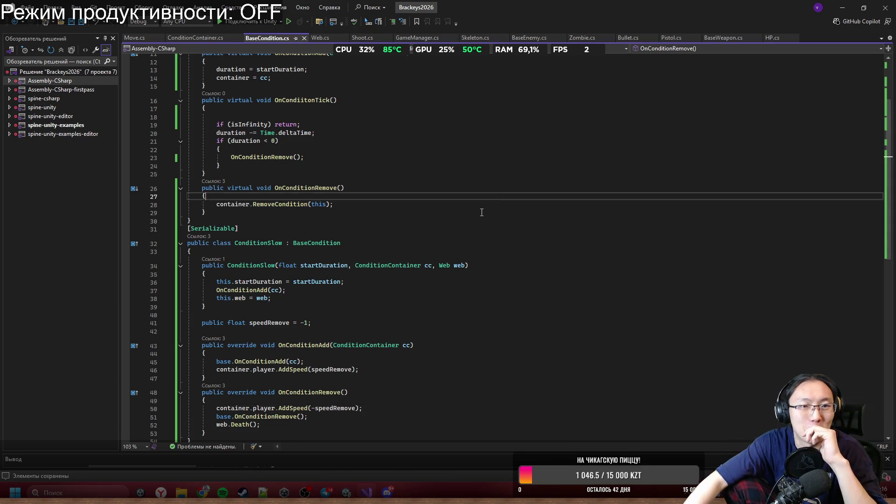
key("Up")
left_click(840, 12)
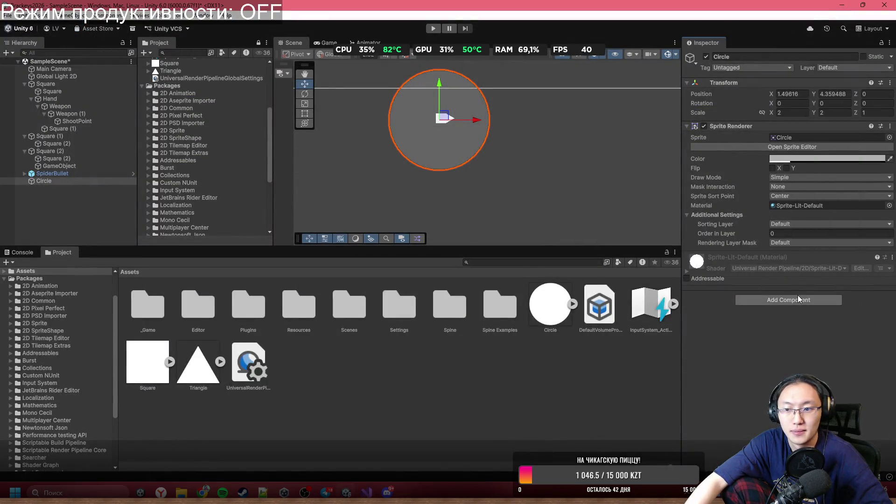
left_click(798, 296)
type("cir")
key("Return")
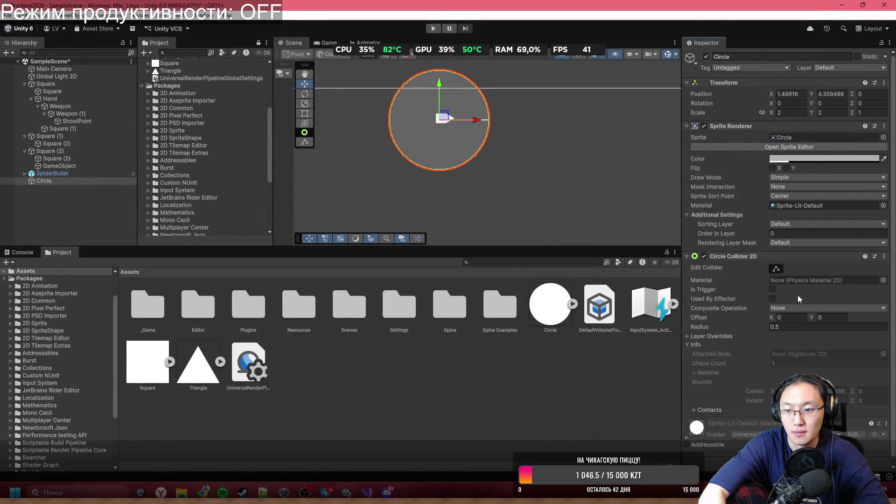
left_click(773, 290)
scroll(773, 290, "down", 1)
left_click(789, 452)
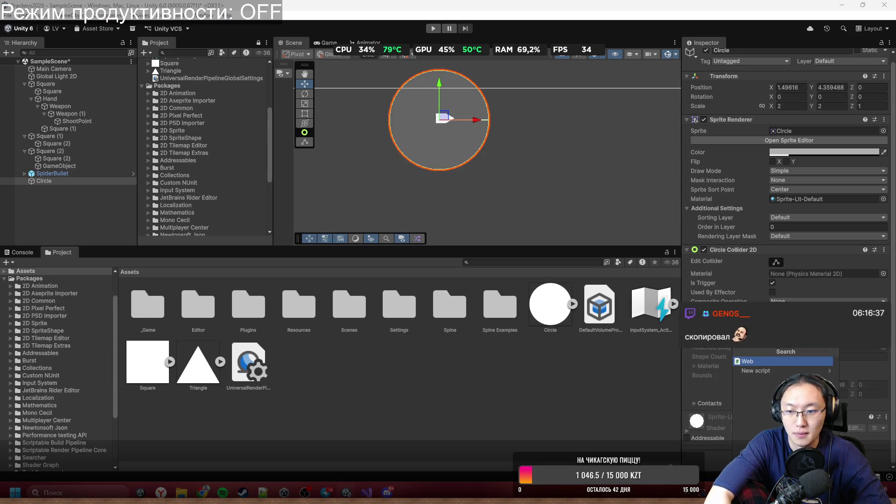
key("Return")
scroll(776, 349, "down", 3)
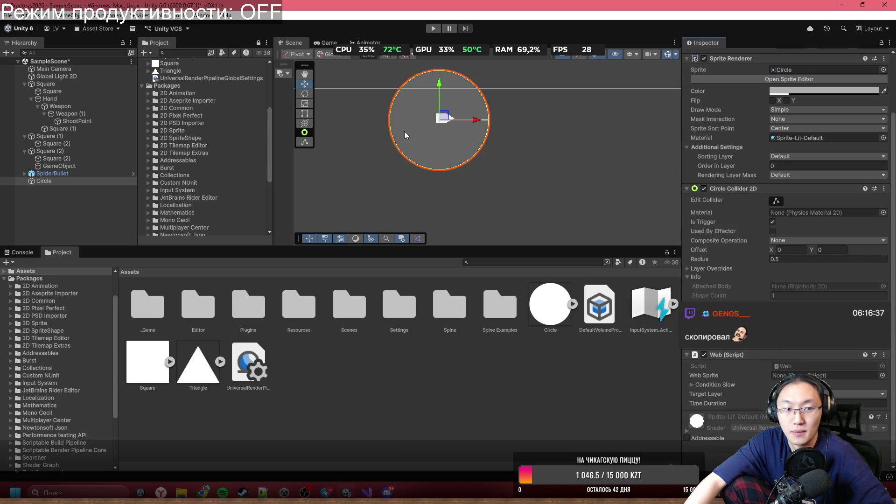
left_click(60, 180)
left_click_drag(59, 181, 794, 376)
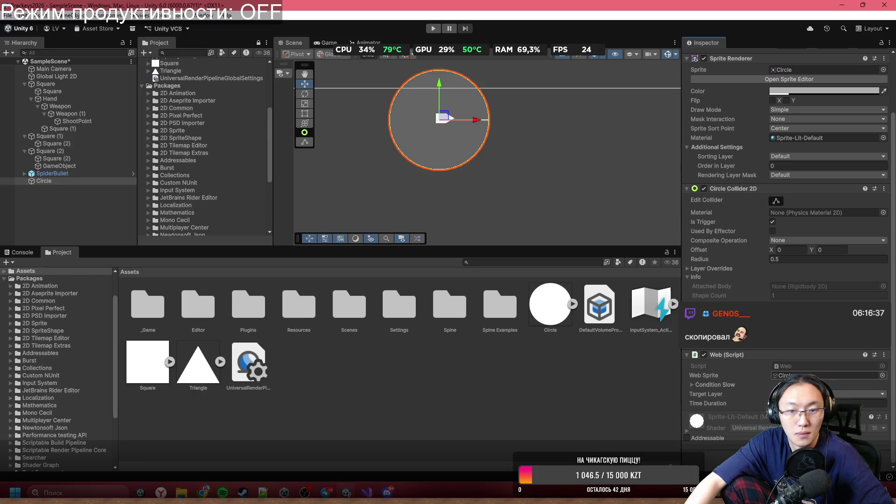
left_click(821, 394)
left_click(790, 357)
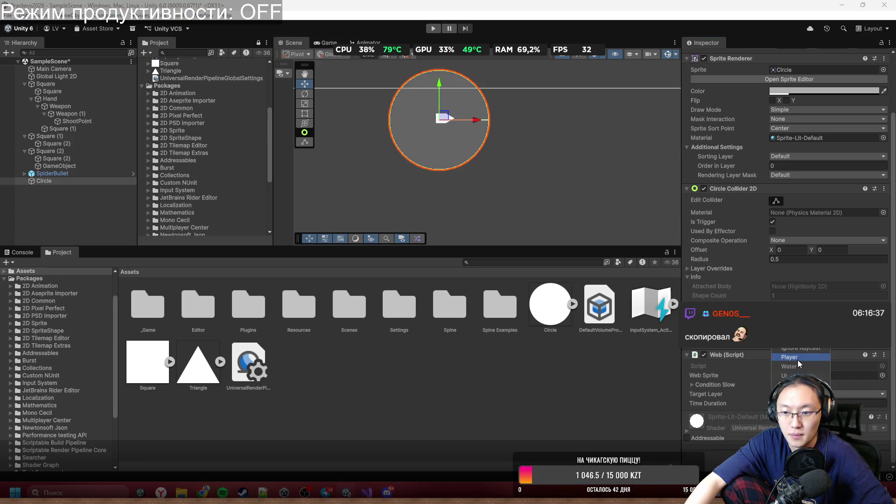
left_click(757, 396)
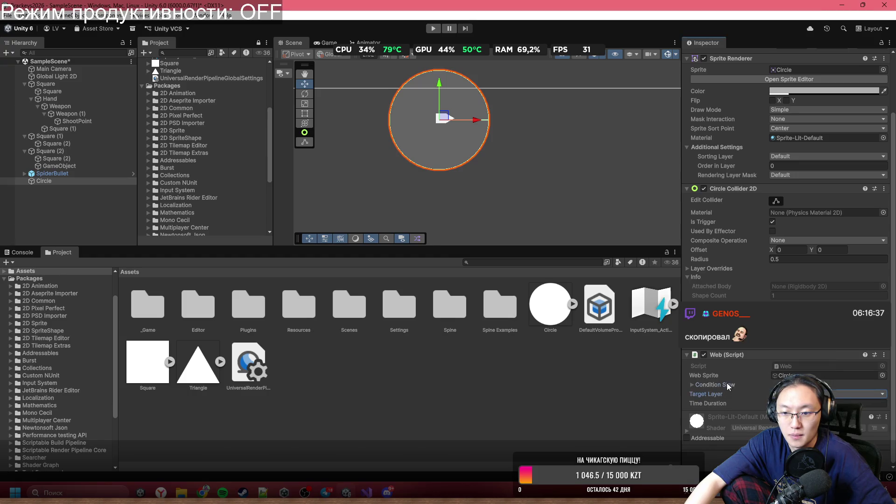
scroll(754, 364, "down", 3)
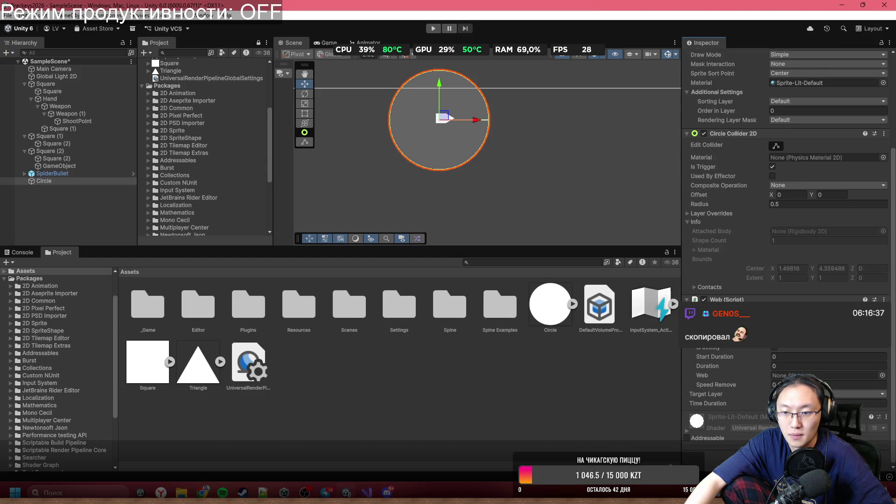
scroll(752, 368, "up", 3)
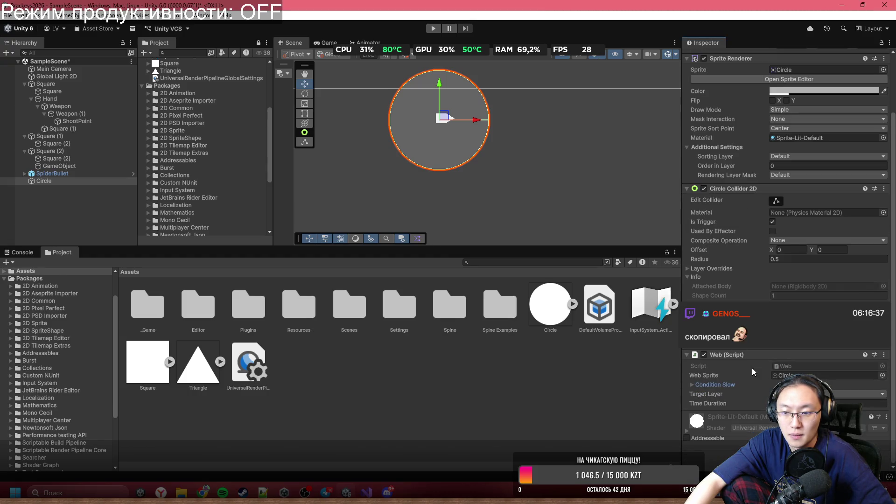
left_click(722, 383)
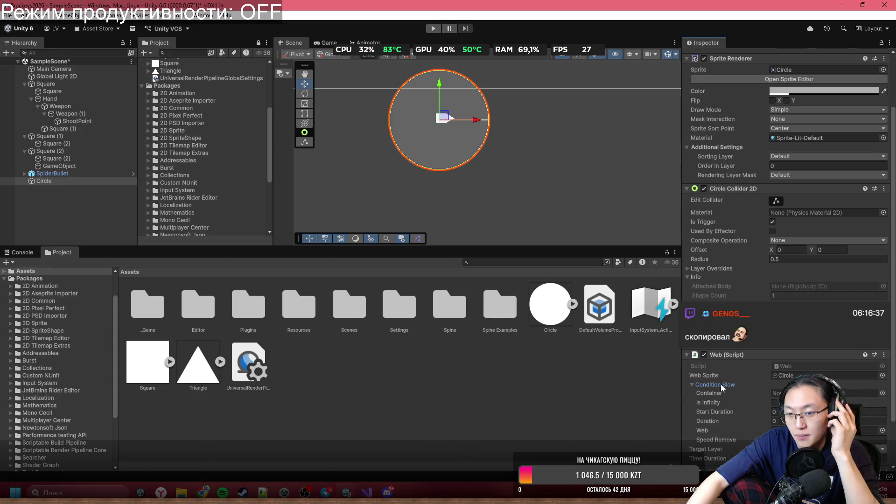
left_click(721, 388)
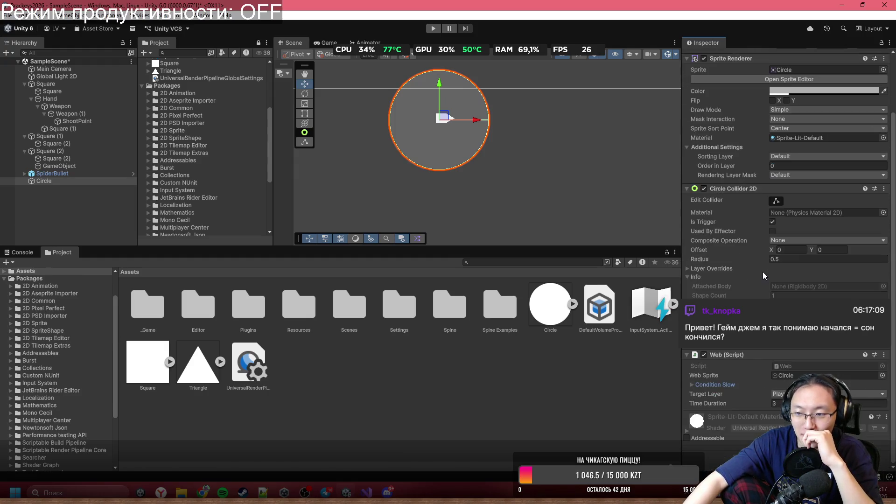
scroll(763, 266, "up", 2)
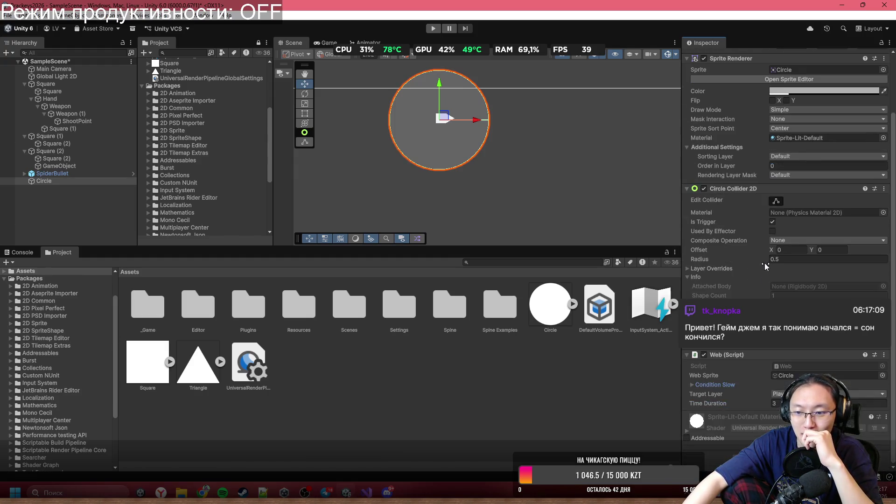
Step: Select Circle in the Hierarchy and open its Web script in Visual Studio
scroll(719, 266, "up", 1)
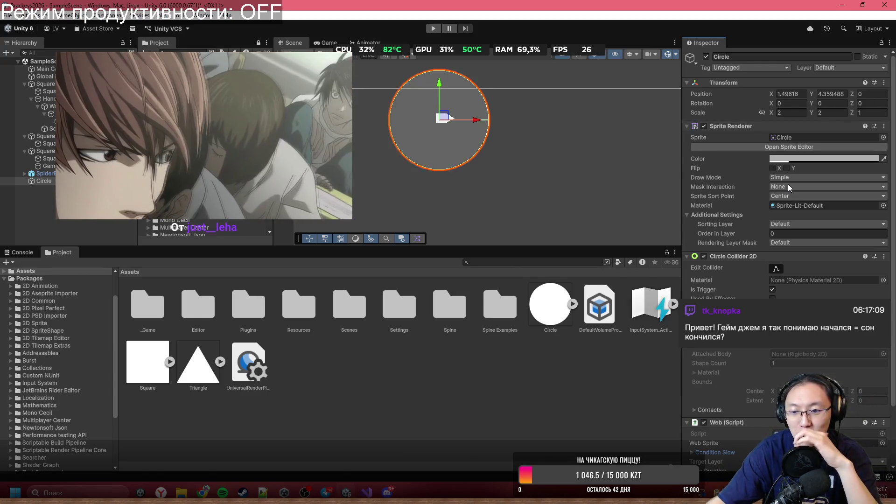
scroll(788, 184, "down", 3)
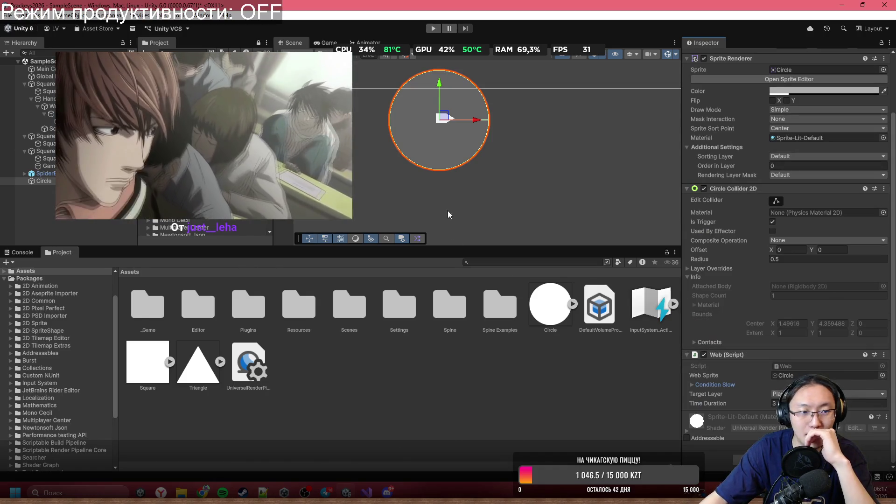
scroll(457, 169, "down", 1)
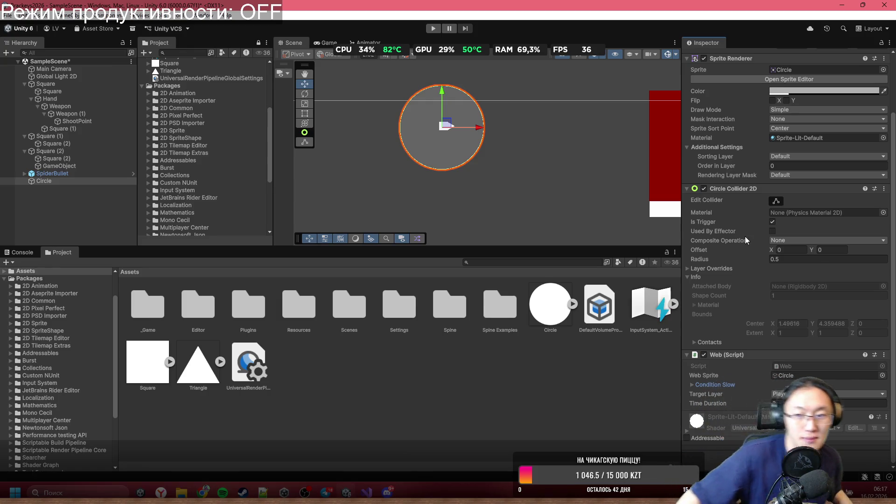
scroll(876, 248, "up", 3)
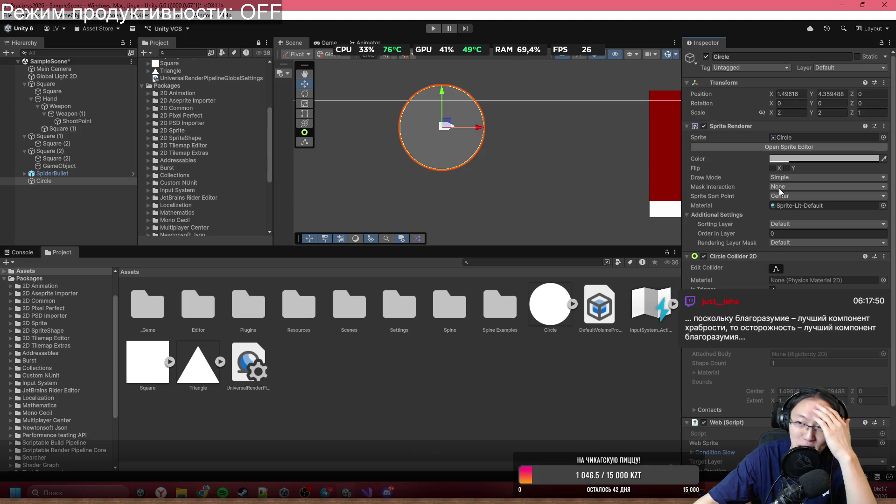
scroll(780, 192, "down", 3)
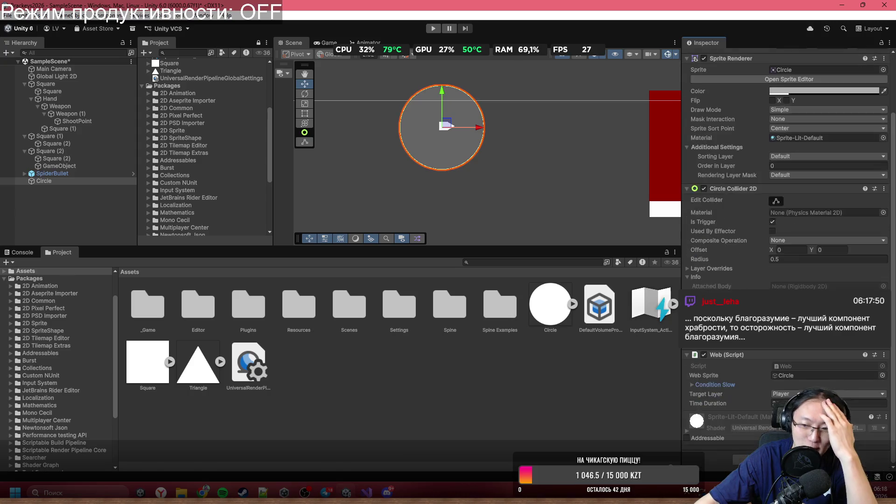
scroll(474, 196, "down", 2)
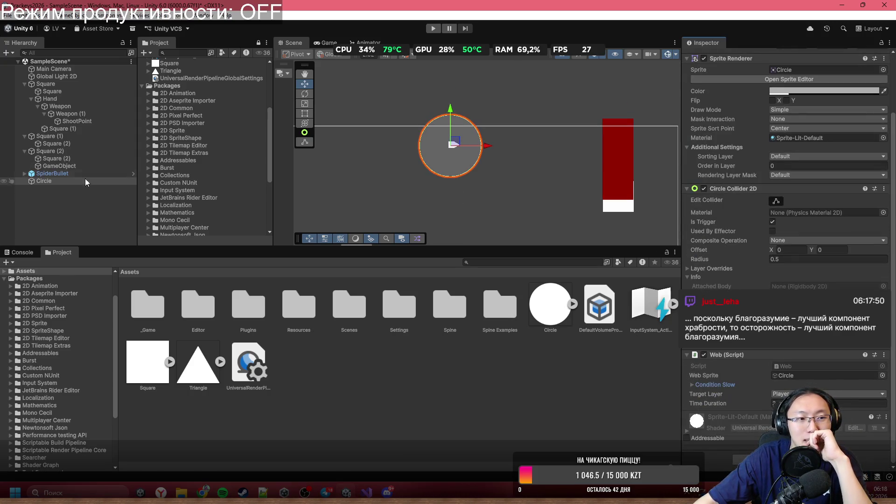
left_click(72, 180)
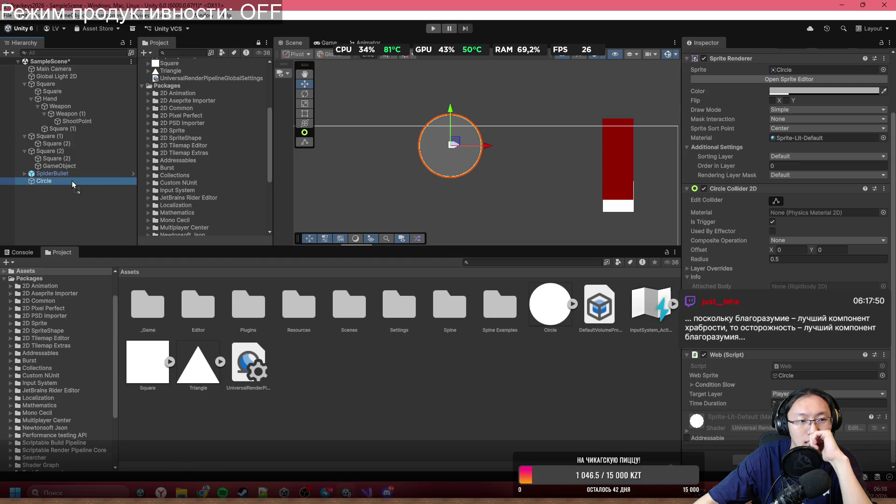
mouse_move(72, 181)
left_mouse_down()
mouse_move(115, 190)
mouse_move(39, 182)
mouse_move(793, 397)
mouse_move(788, 383)
left_mouse_up()
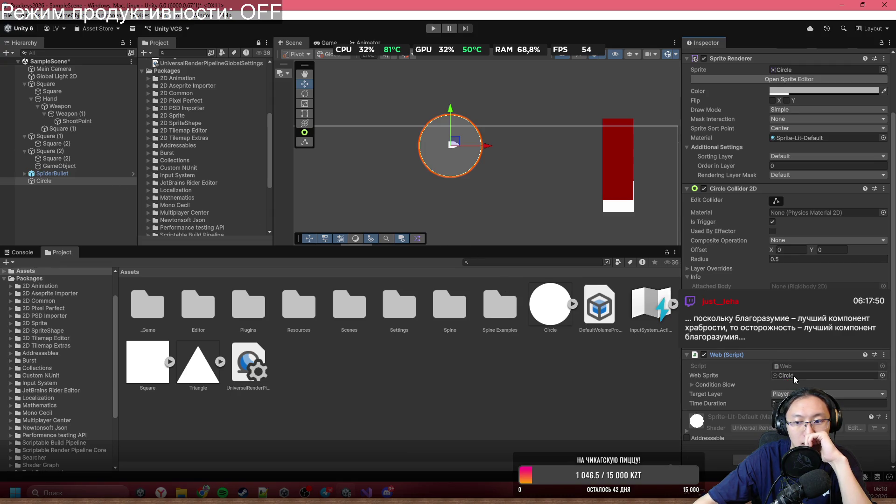
double_click(804, 365)
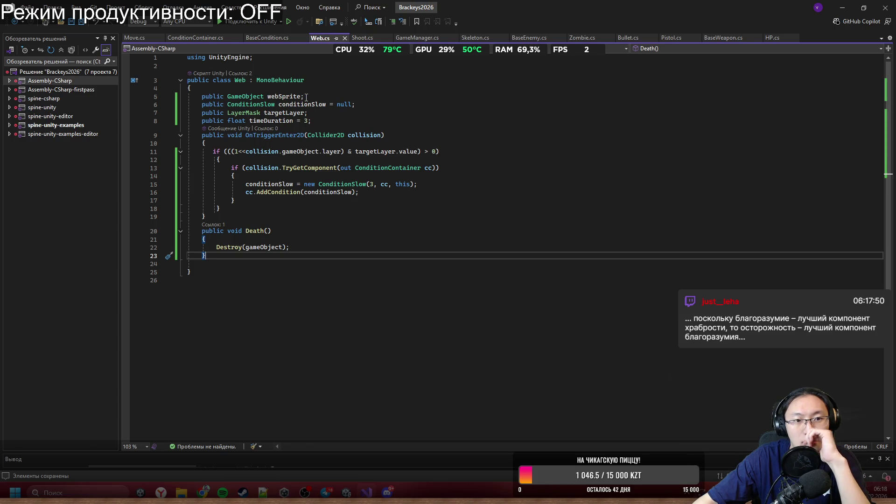
Step: Delete the 'public GameObject webSprite;' declaration from Web.cs, save, and return to Unity
left_click_drag(317, 97, 317, 92)
key("BackSpace")
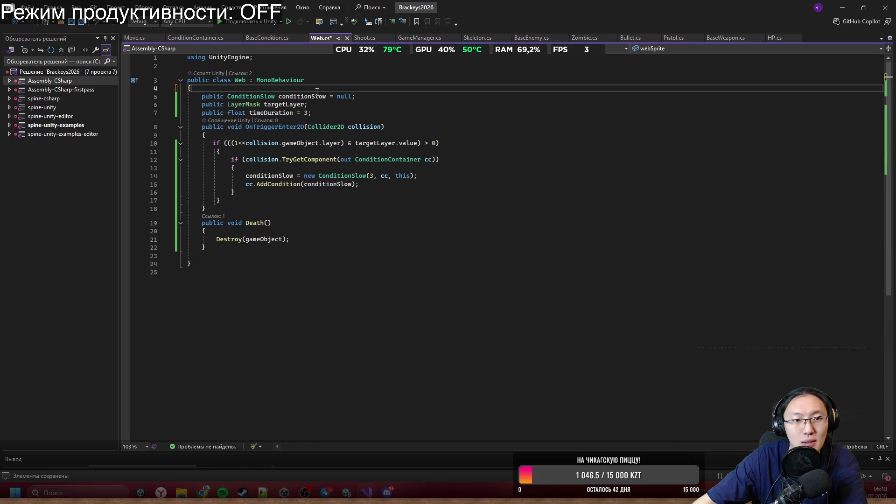
left_click(365, 126)
key("ctrl+s")
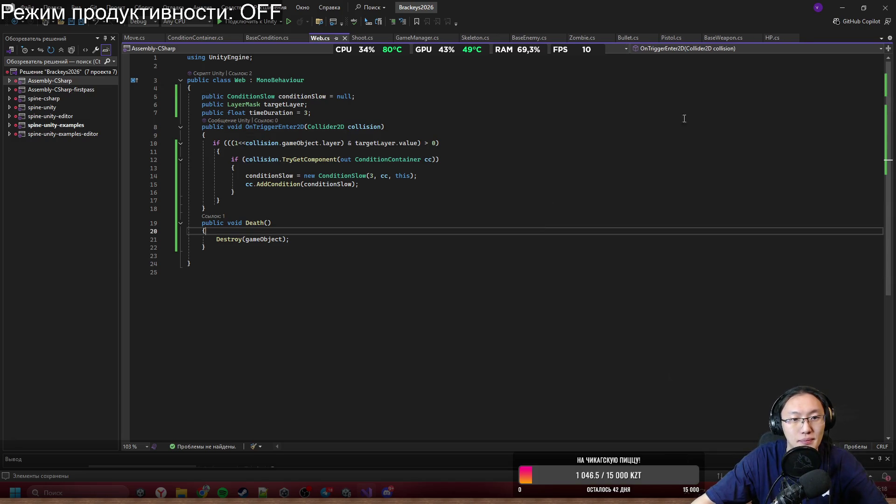
left_click(843, 7)
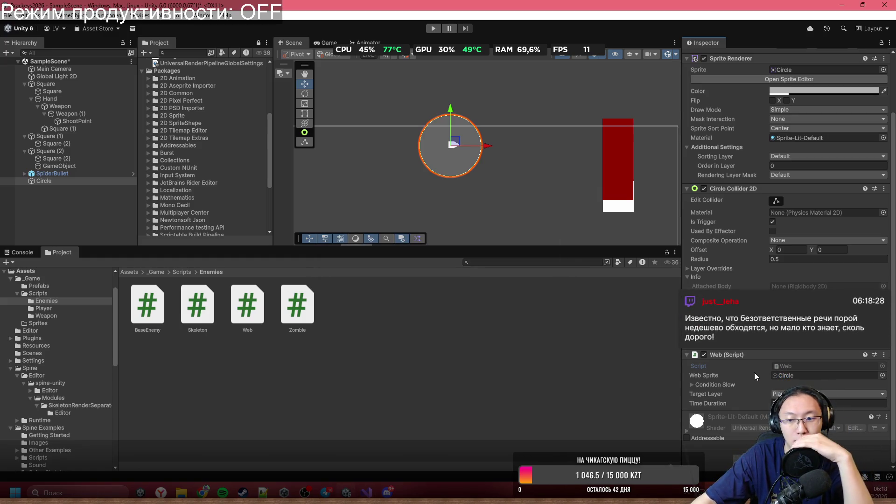
Step: Make Circle a child of SpiderBullet in the Hierarchy
left_click(63, 180)
left_click_drag(63, 178, 74, 175)
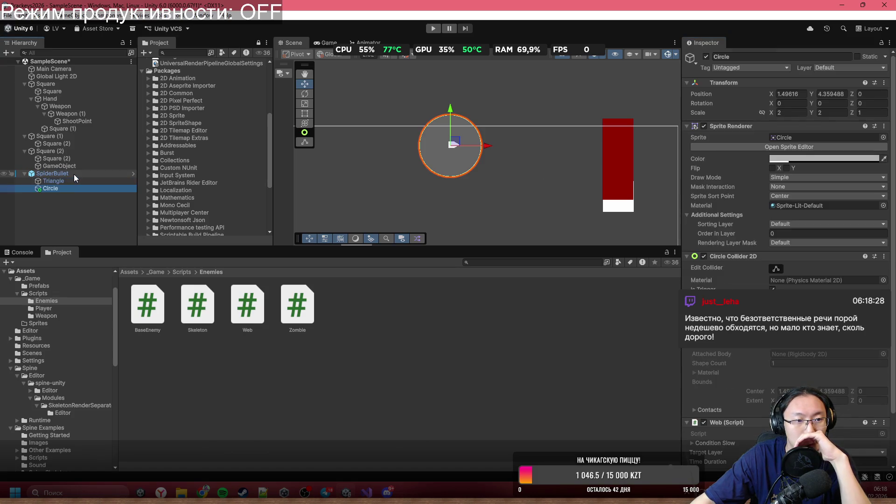
left_click(74, 174)
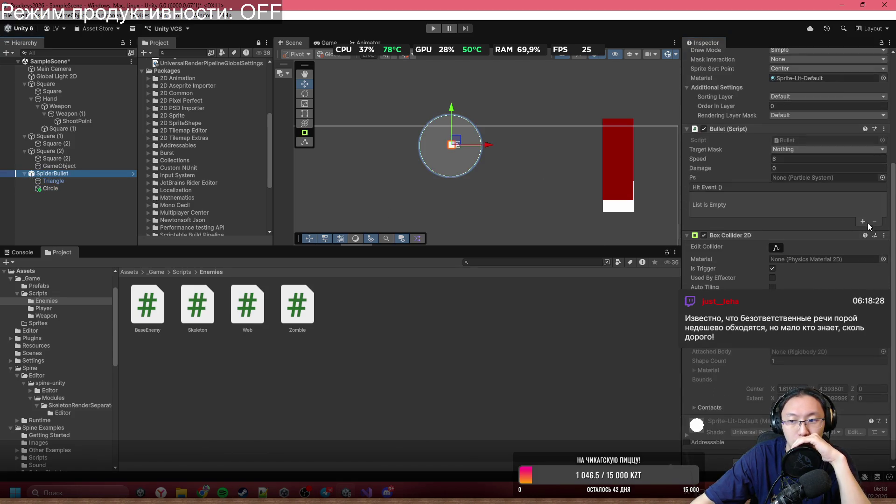
Step: Try a Hit Event entry calling SetActive on Circle, then remove it again
left_click(864, 221)
mouse_move(69, 191)
left_mouse_down()
mouse_move(763, 194)
mouse_move(729, 209)
left_mouse_up()
left_click(819, 200)
mouse_move(795, 226)
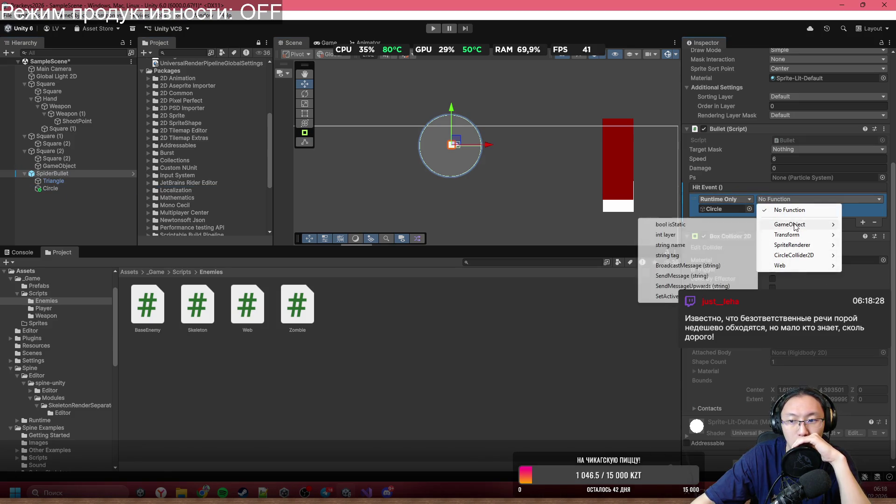
left_click(666, 296)
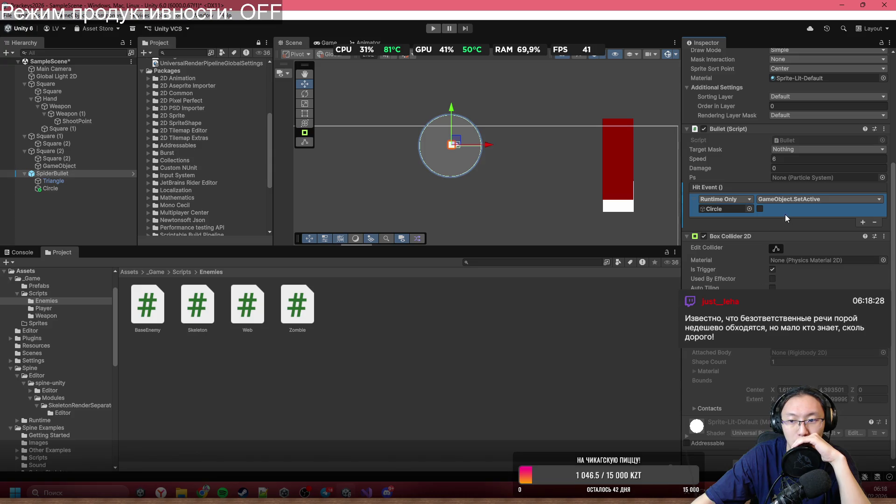
left_click(759, 209)
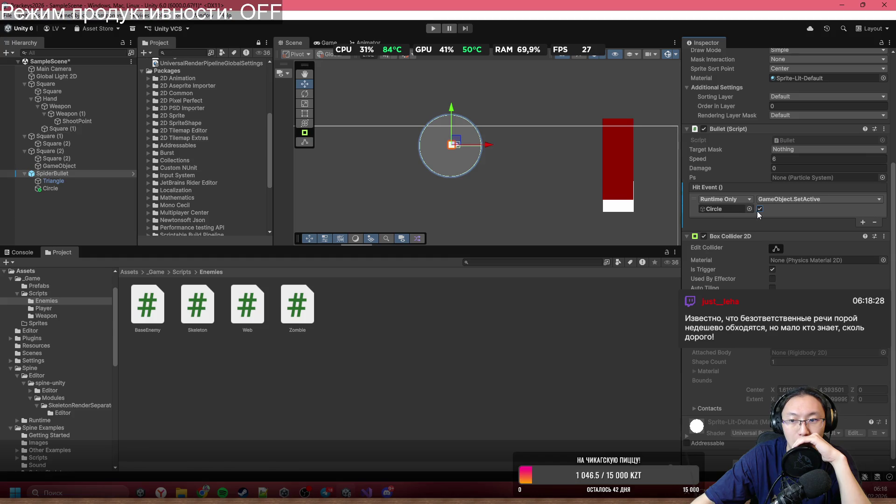
left_click(760, 209)
left_click(830, 212)
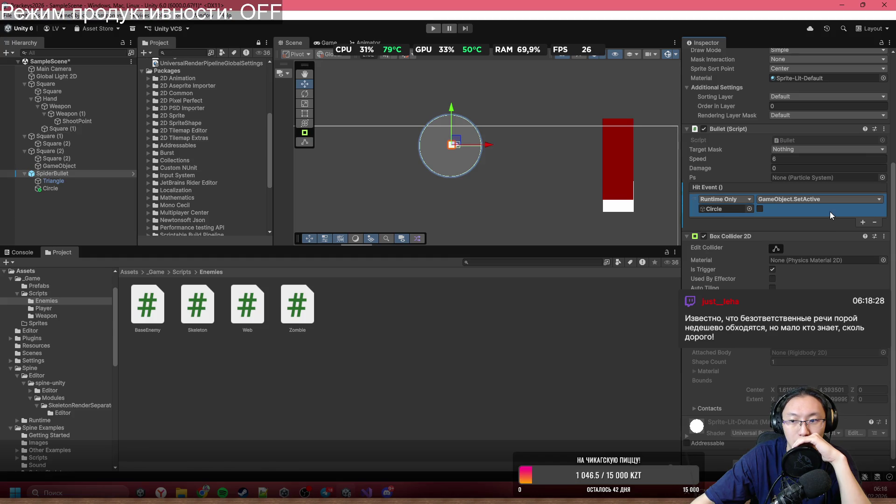
left_click(874, 222)
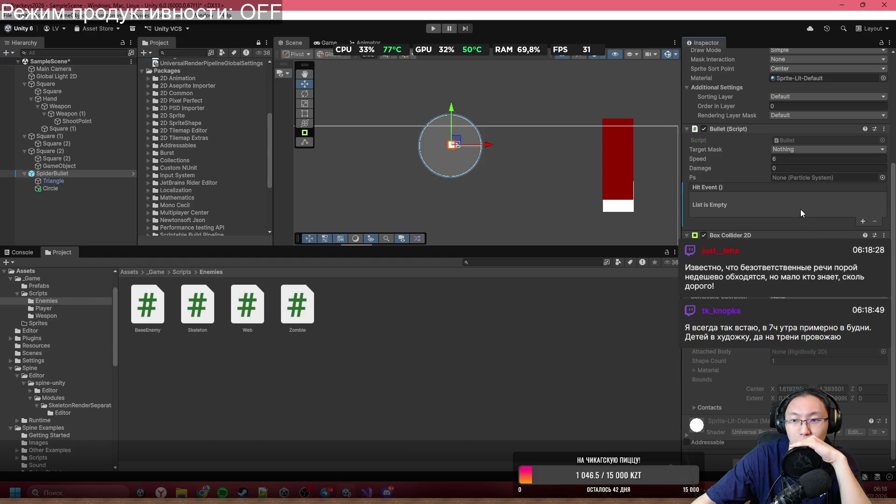
Step: Set SpiderBullet's Target Mask to Player and its Damage to 1
left_click(796, 149)
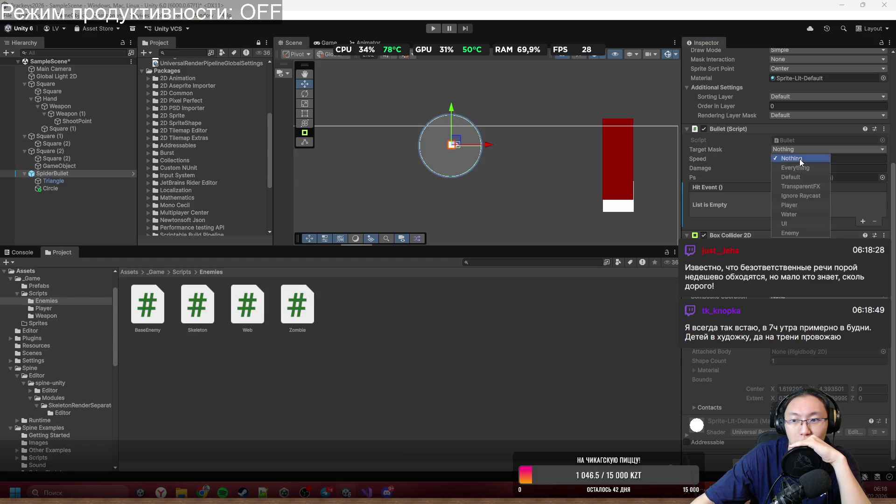
left_click(798, 206)
left_click(747, 214)
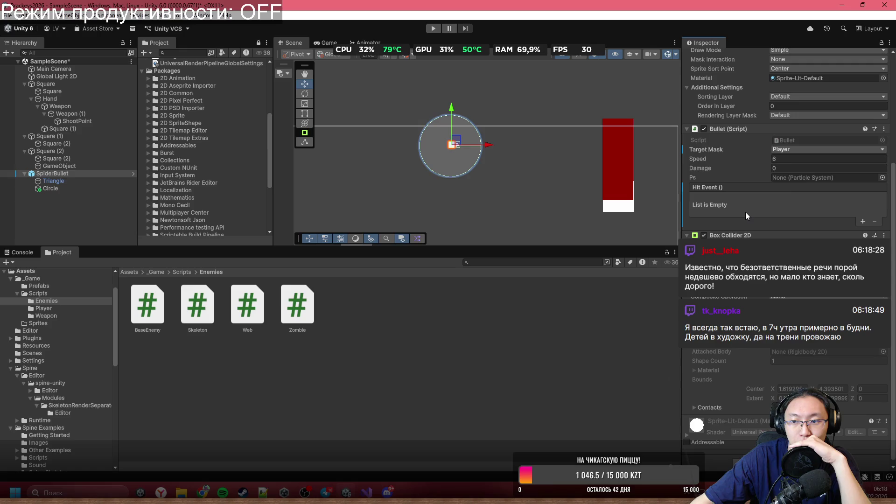
left_click(809, 169)
type("1")
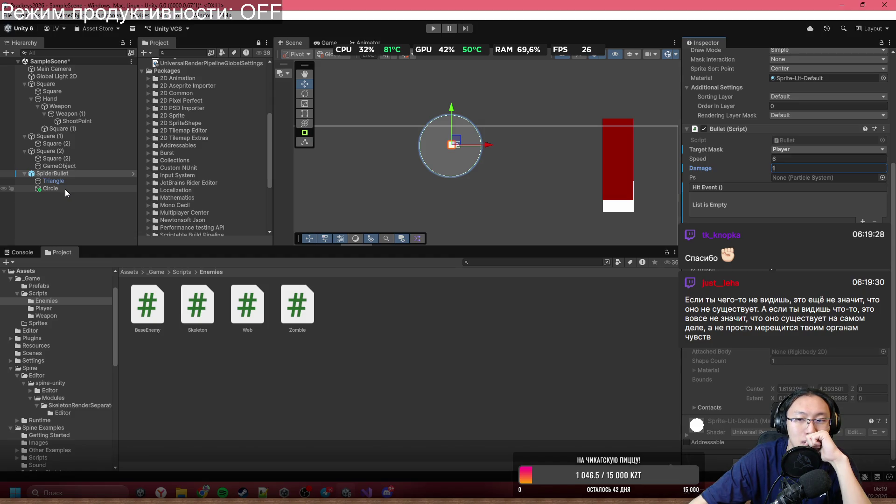
left_click(367, 491)
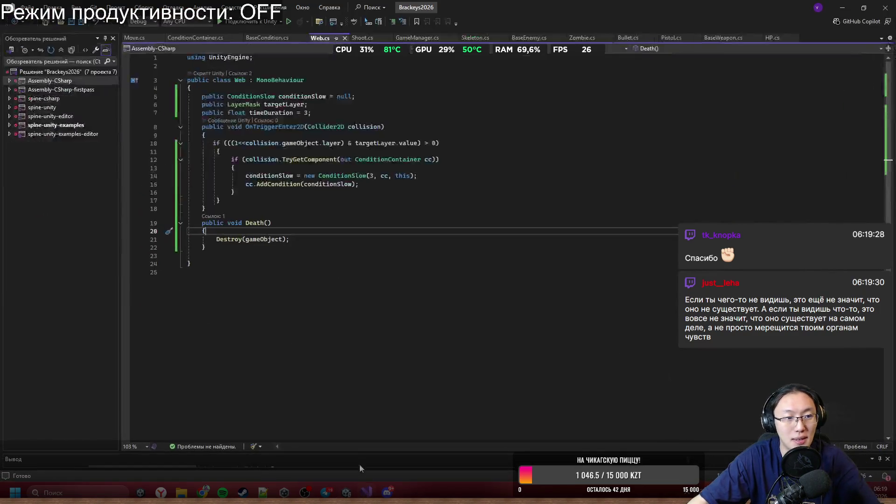
Step: Add a public Activate() method to Web.cs that sets transform.parent = null, and save
left_click(290, 219)
left_click(293, 209)
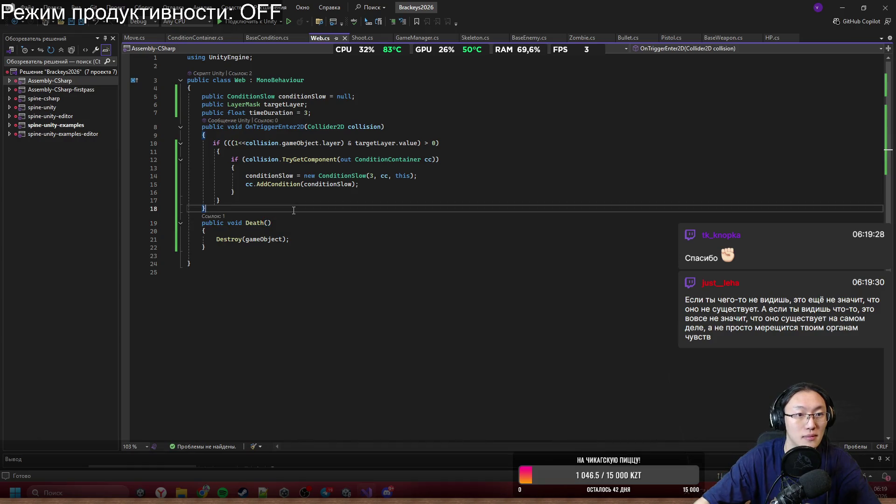
key("Return")
type("public vo")
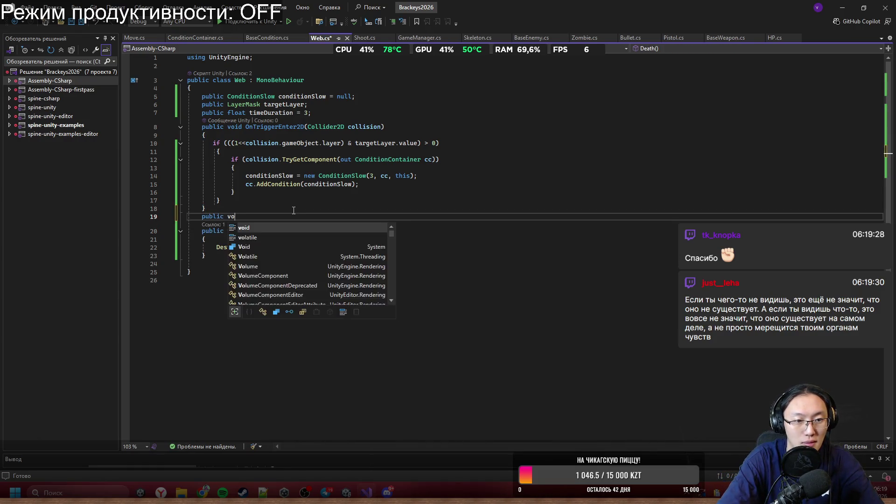
type("id Activate() {")
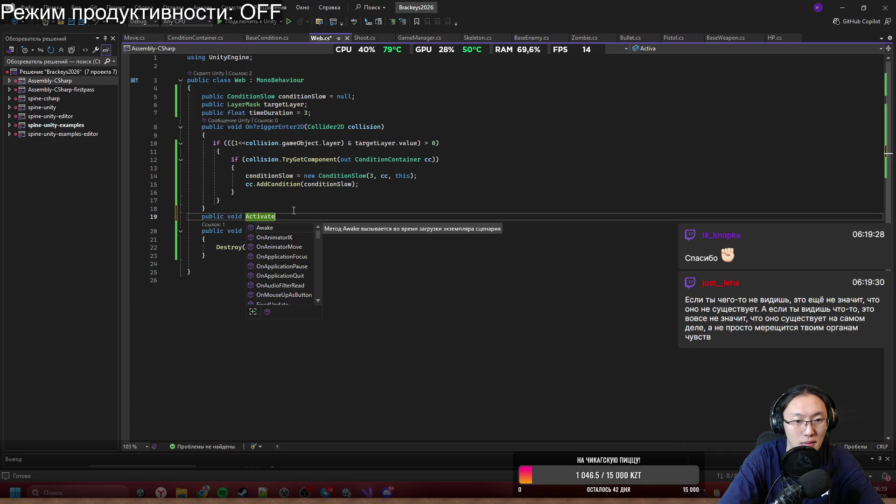
key("Return")
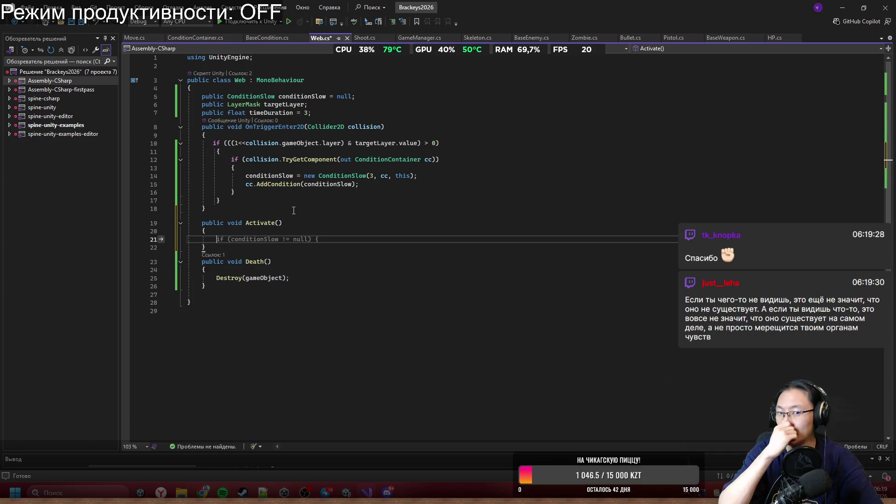
type("tra")
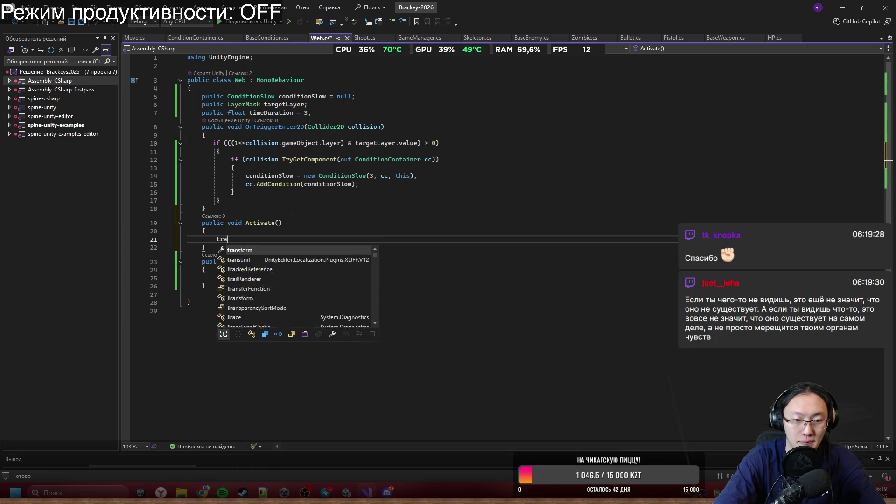
type("nsform.parent = null;")
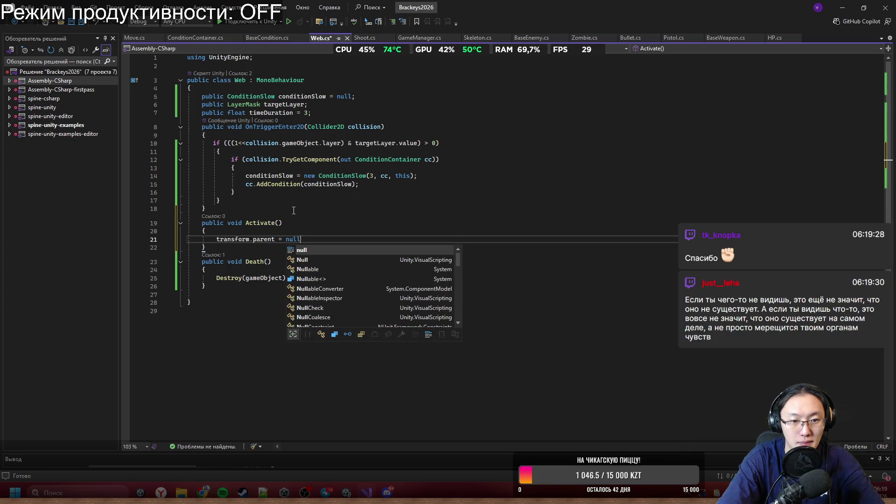
key("ctrl+s")
left_click(362, 184)
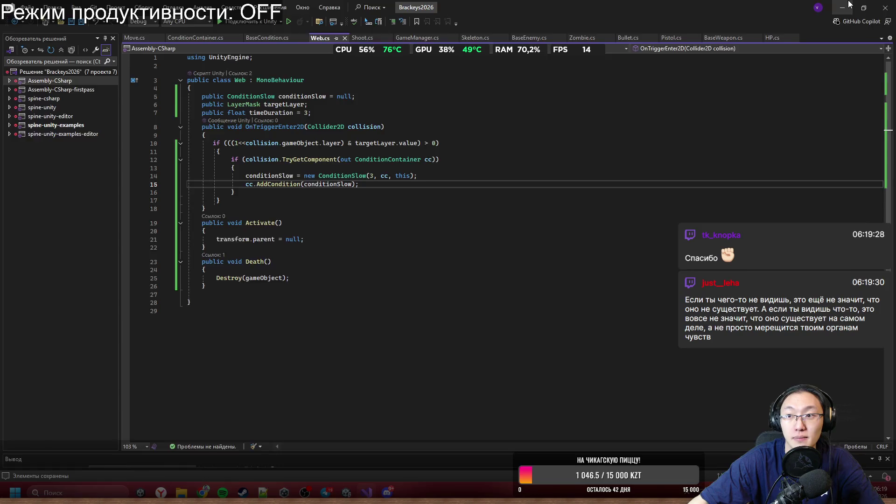
left_click(849, 4)
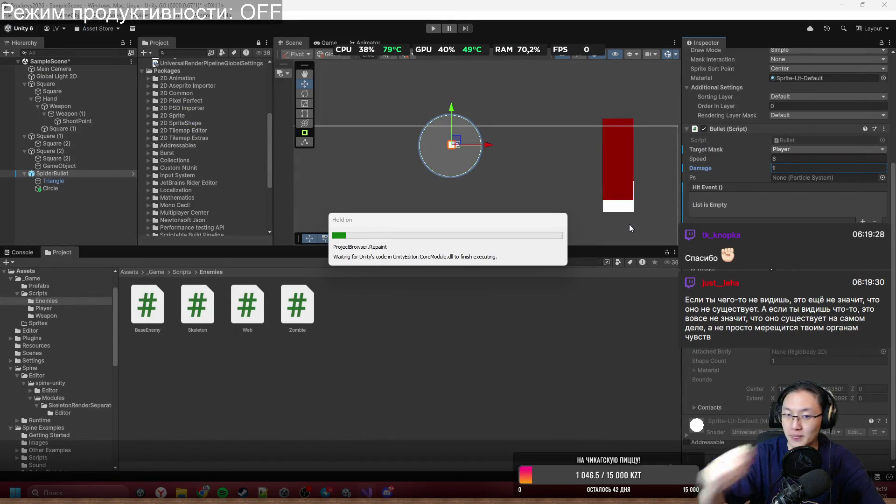
Step: Rename the Activate method to OnEnable and save
mouse_move(367, 492)
left_click(362, 463)
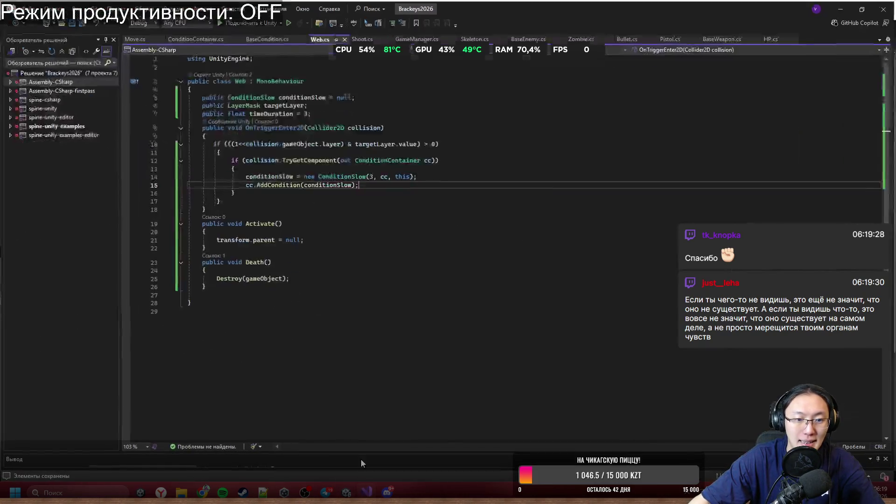
double_click(255, 223)
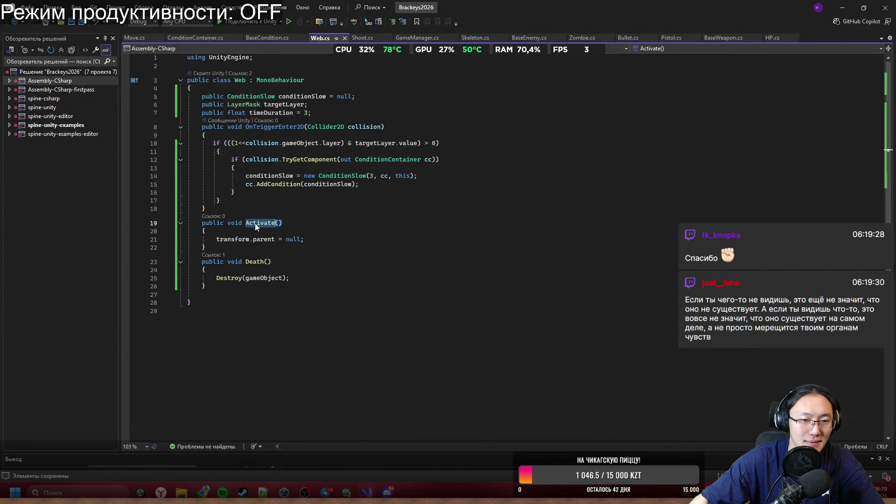
type("OnEnab")
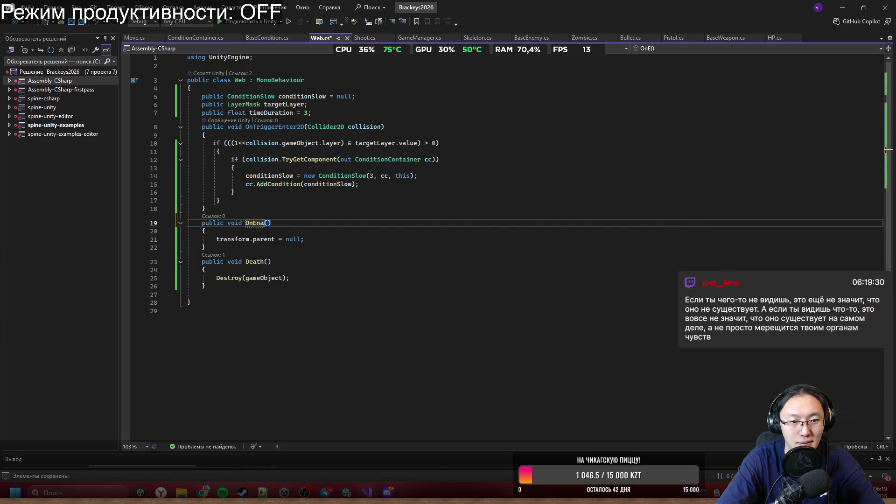
type("le")
key("ctrl+s")
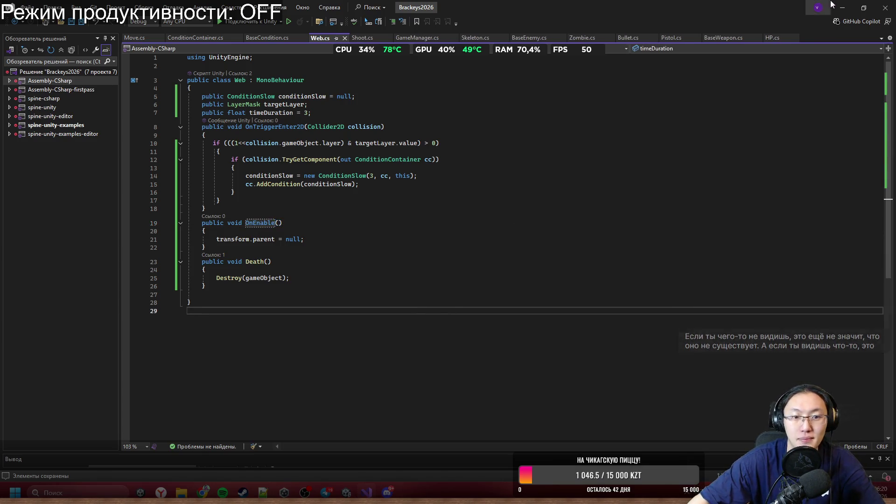
left_click(836, 5)
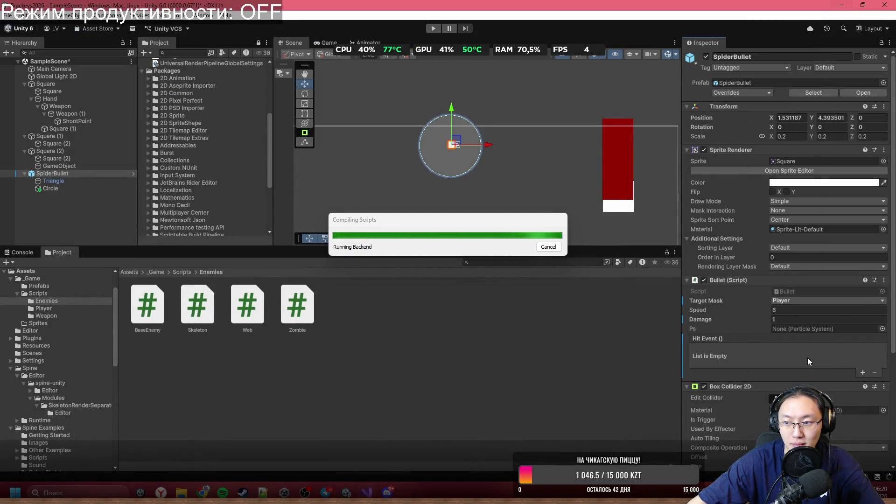
Step: Add a SpiderBullet Hit Event entry that calls SetActive(true) on Circle
left_click(862, 373)
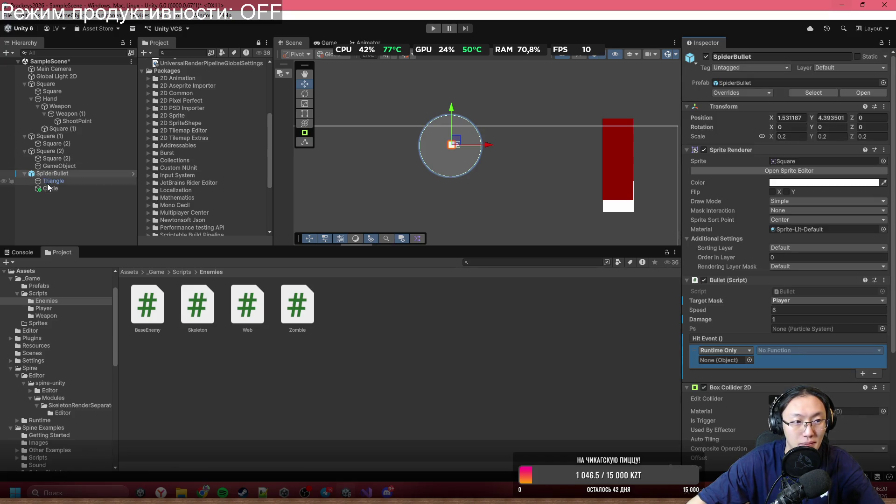
mouse_move(51, 188)
left_mouse_down()
mouse_move(544, 290)
mouse_move(724, 360)
left_mouse_up()
left_click(813, 350)
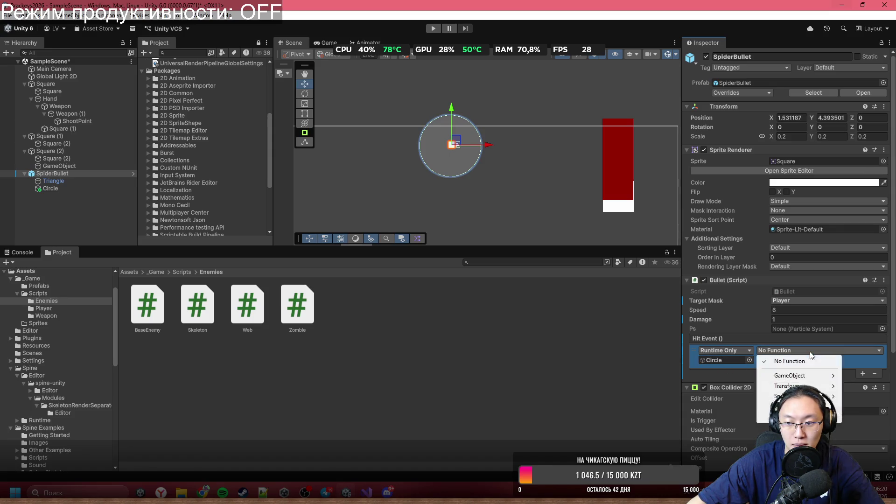
mouse_move(793, 407)
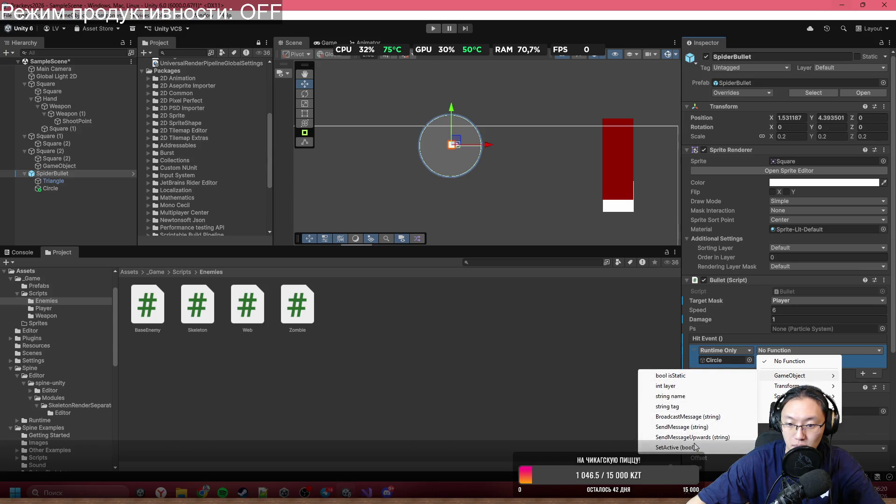
left_click(694, 447)
left_click(760, 360)
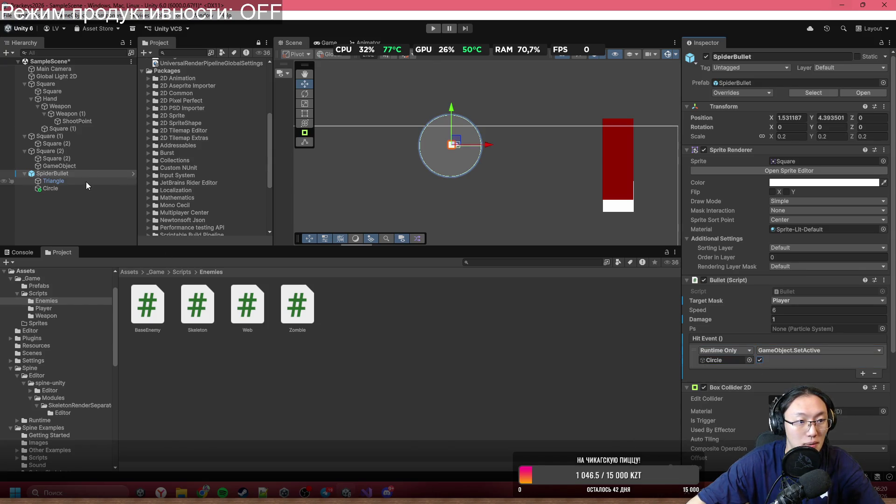
Step: Set the Triangle's colour to black and apply all overrides to the SpiderBullet prefab
left_click(81, 186)
left_click(88, 180)
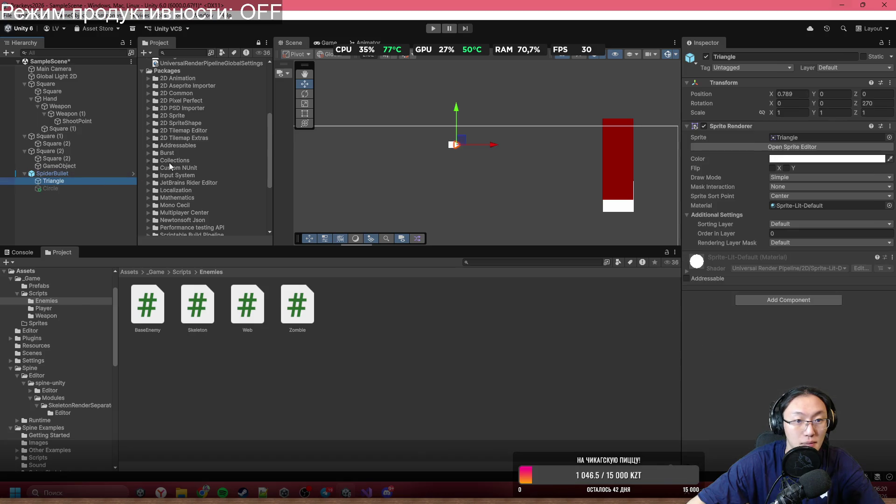
left_click(788, 159)
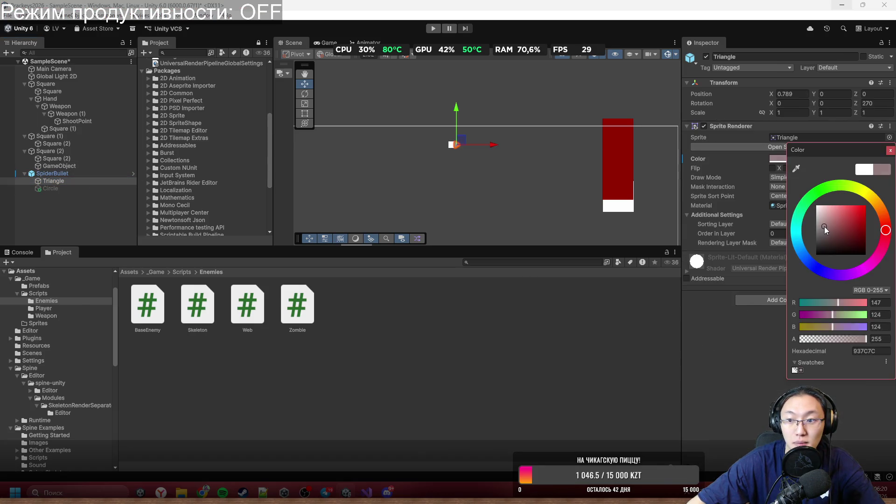
left_click_drag(817, 252, 757, 294)
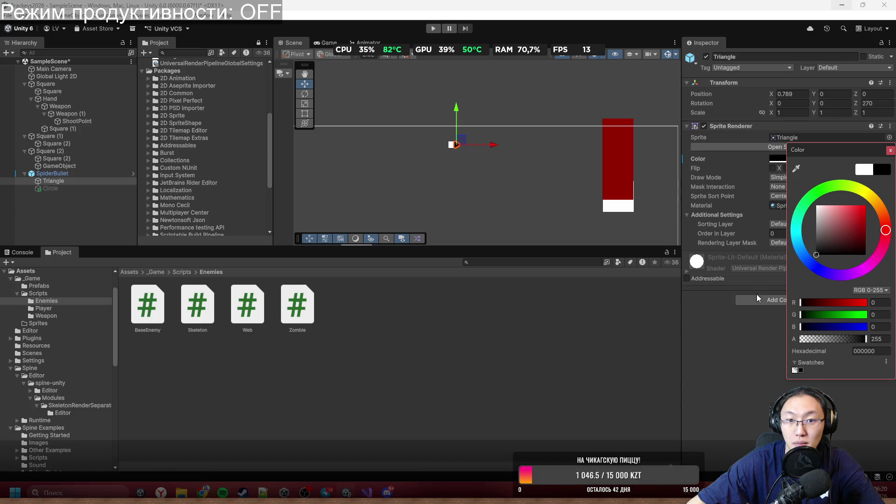
left_click(55, 182)
left_click(63, 174)
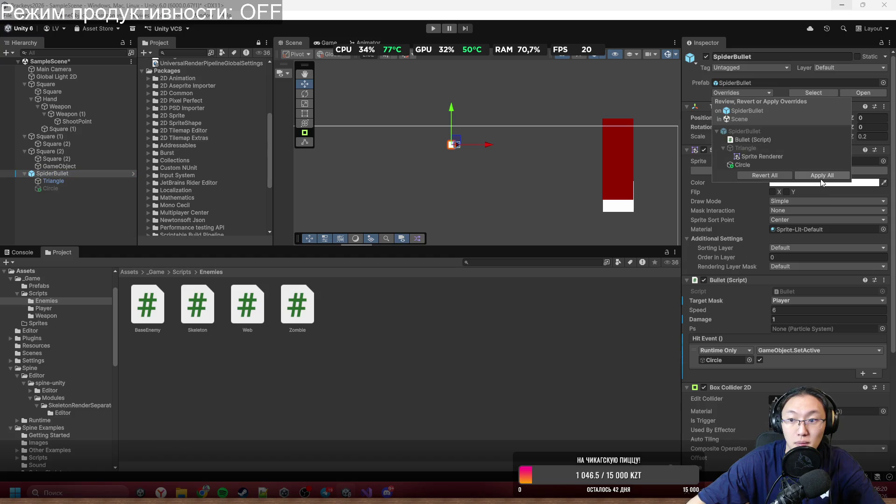
left_click(535, 229)
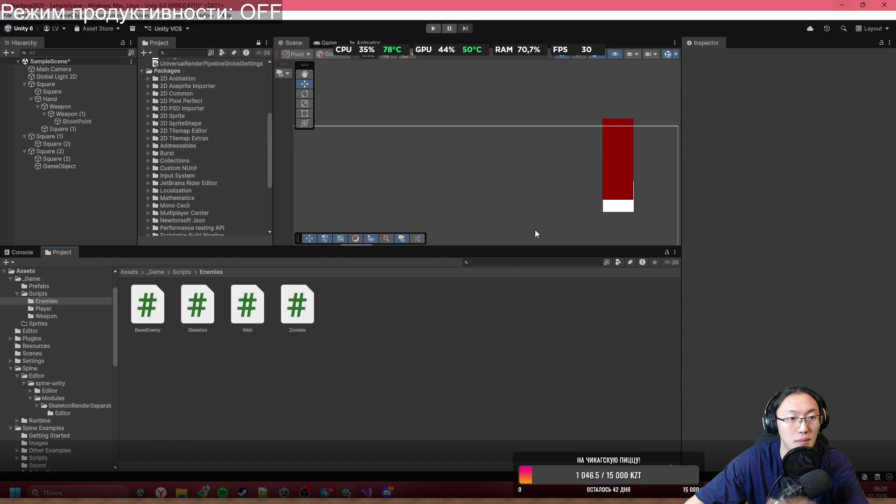
left_click(433, 181)
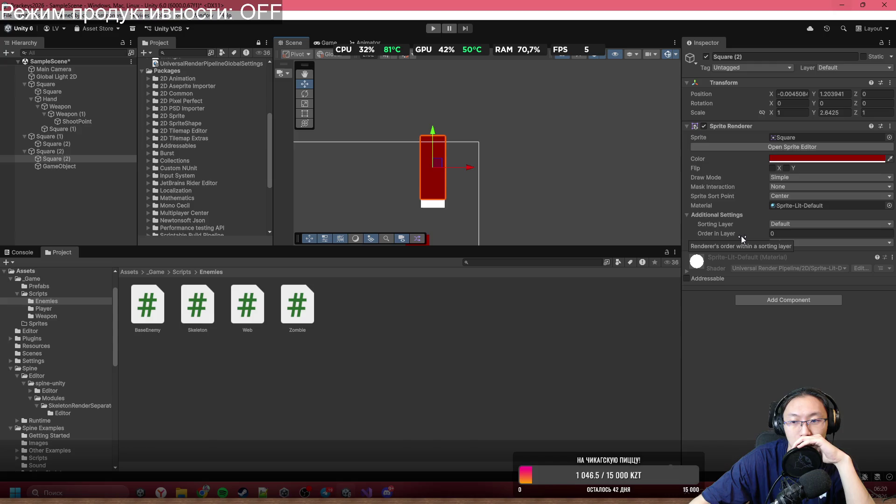
Step: Assign the SpiderBullet prefab from Assets/_Game/Prefabs as Square (2)'s Skeleton Bullet Prefab
left_click(76, 152)
scroll(812, 289, "down", 10)
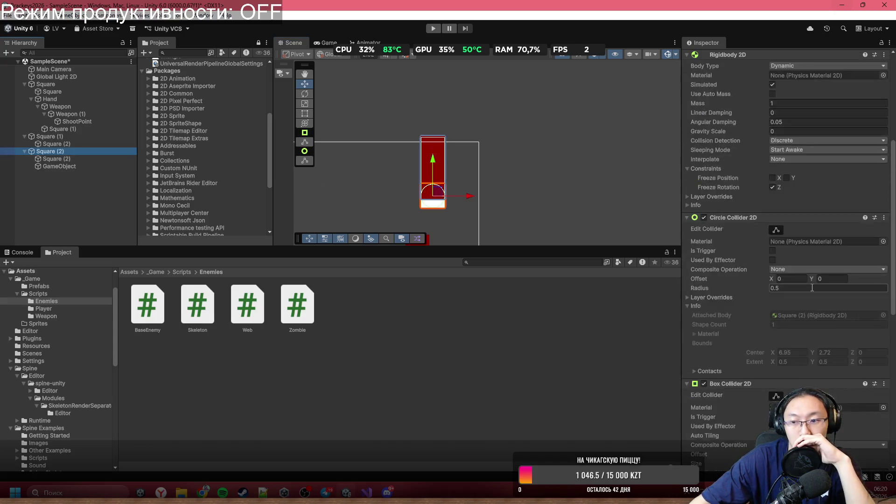
left_click(157, 272)
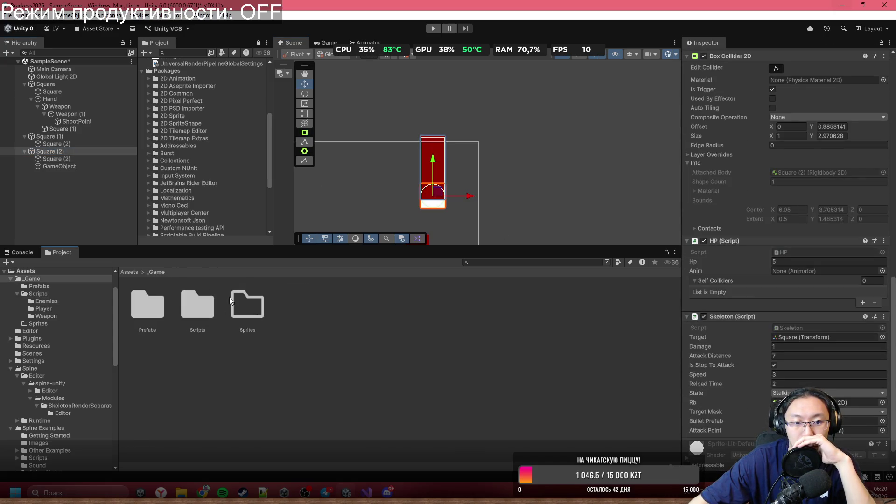
double_click(159, 309)
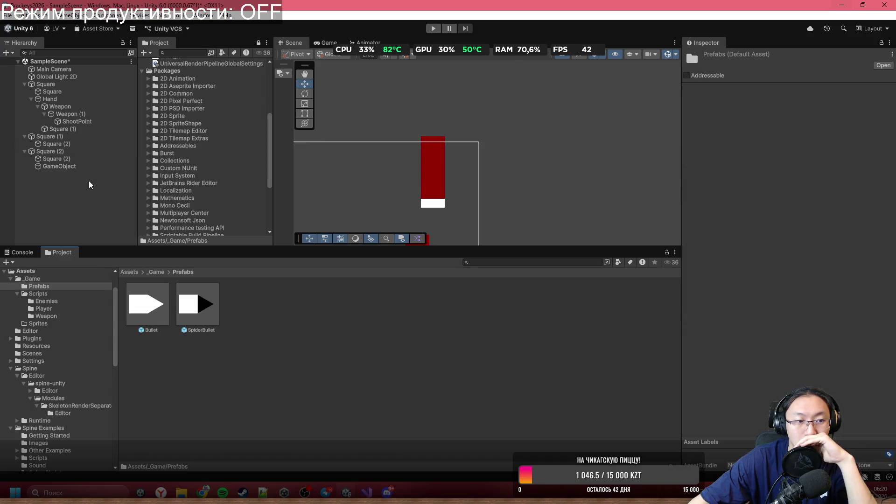
left_click(75, 152)
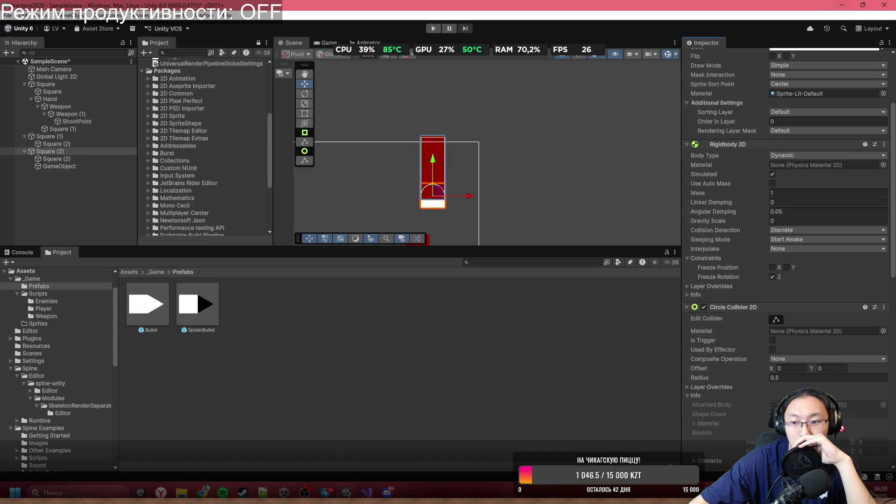
scroll(813, 359, "down", 5)
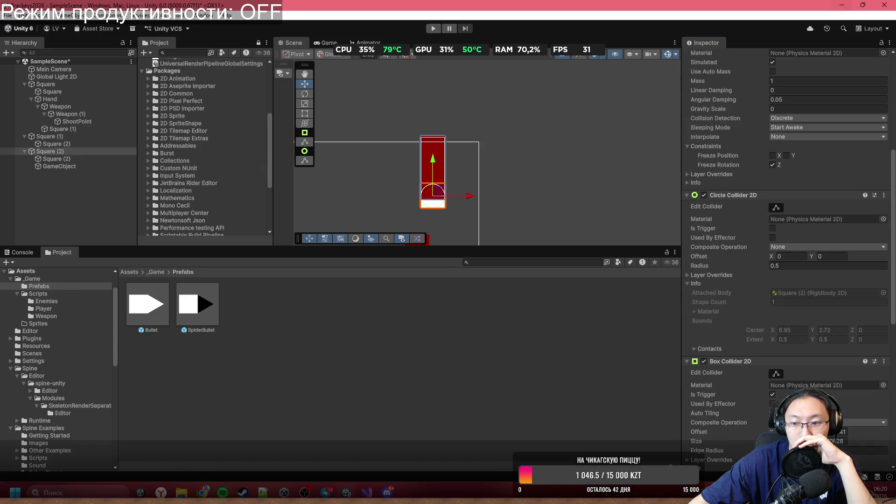
scroll(786, 256, "down", 10)
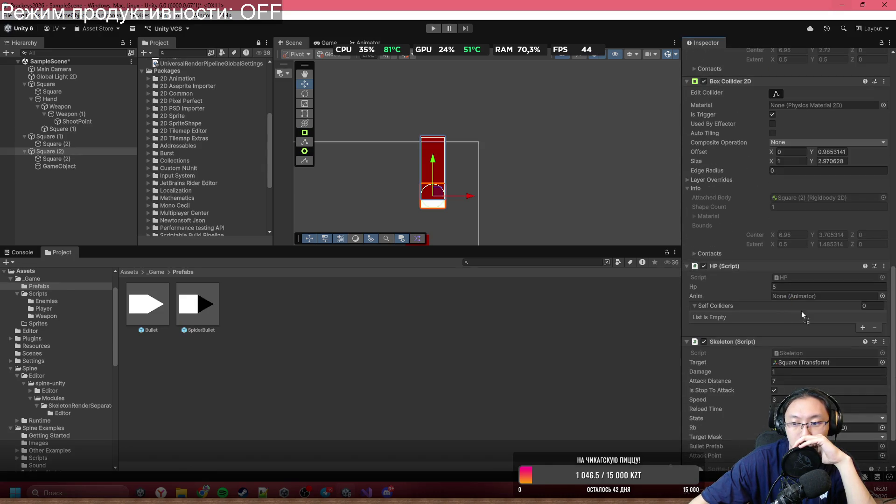
left_click_drag(811, 315, 822, 404)
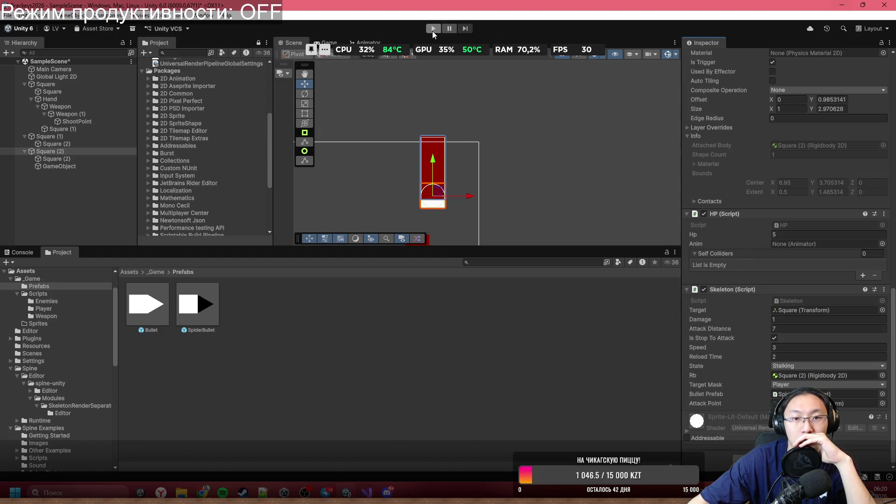
Step: Start and pause Play mode, then add a Condition Container component to the player Square
left_click(433, 29)
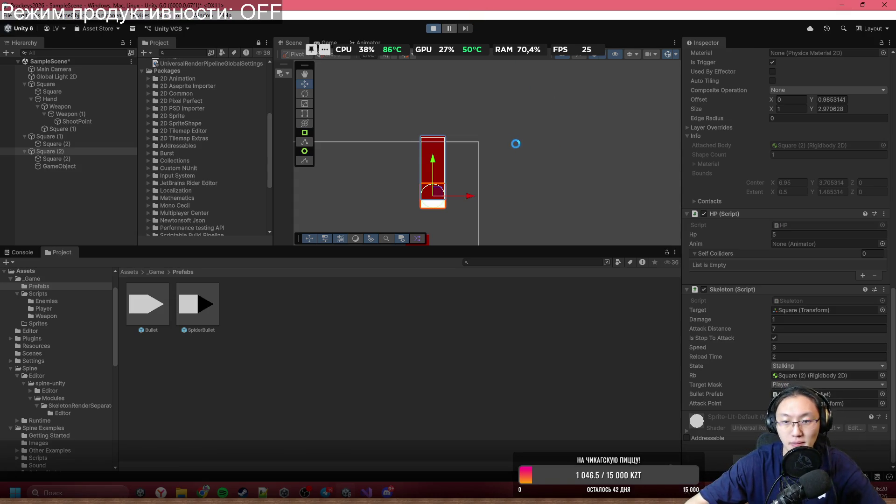
left_click(450, 28)
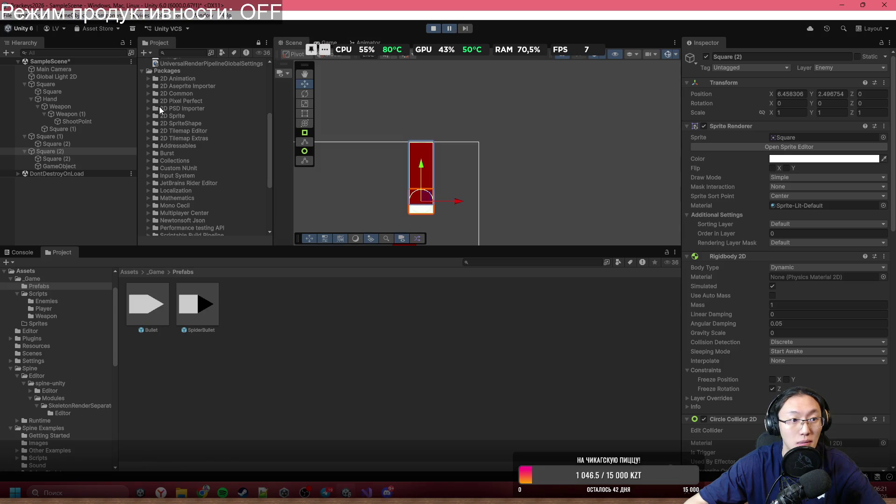
left_click(71, 84)
scroll(800, 261, "down", 10)
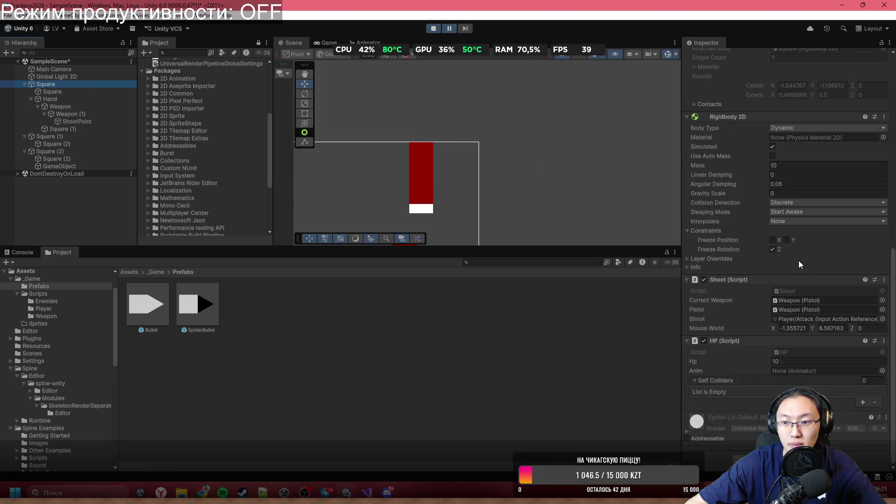
left_click(789, 460)
type("Con")
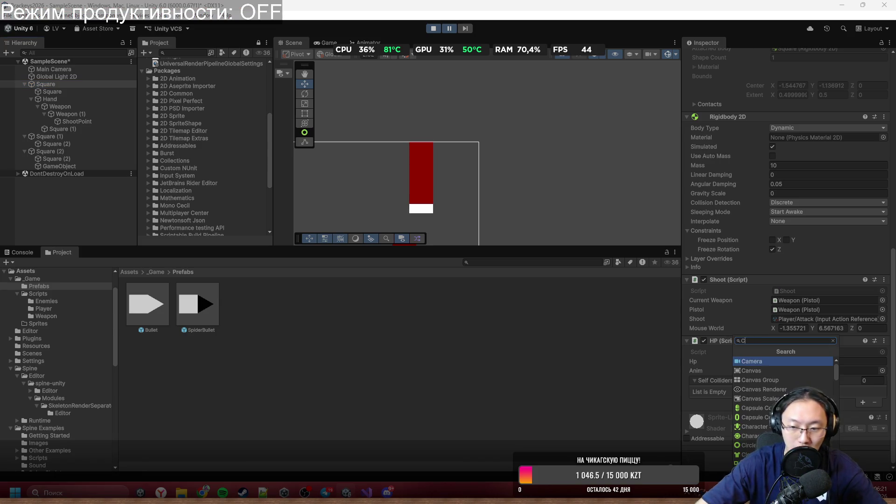
key("Return")
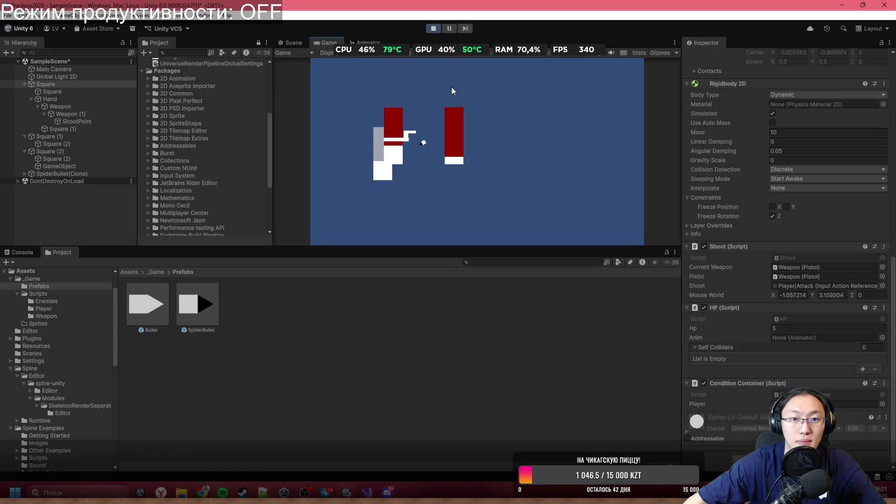
Step: Stop the playtest and select the Square (2) enemy
left_click(434, 29)
left_click(102, 152)
left_click(105, 158)
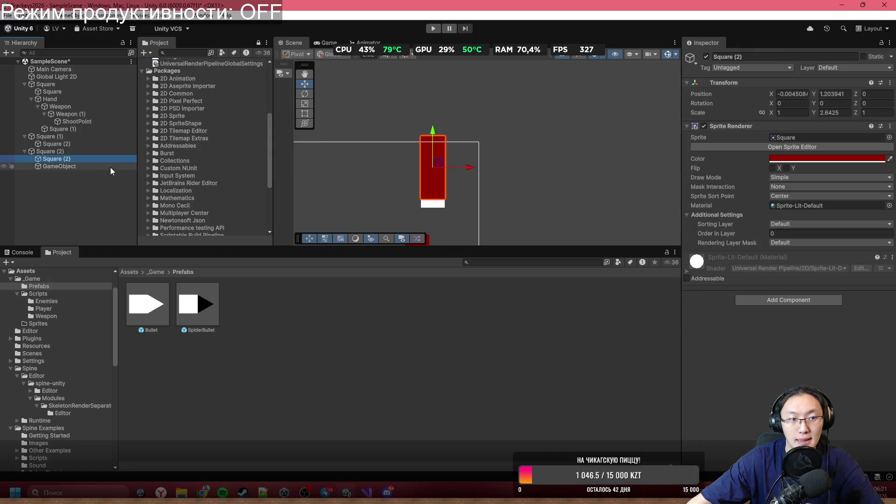
Step: Rename Web.cs's OnEnable method to Activated, save, and switch back to Unity
key("alt+Tab")
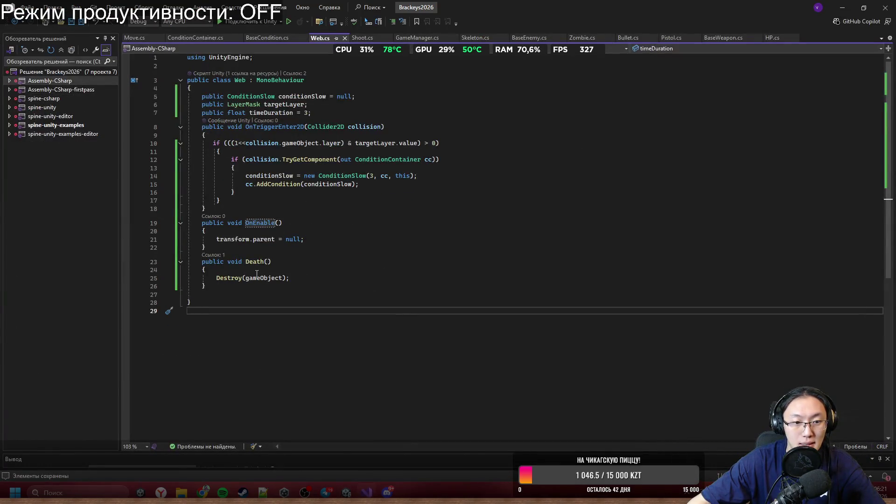
left_click(257, 271)
double_click(258, 222)
type("Activated")
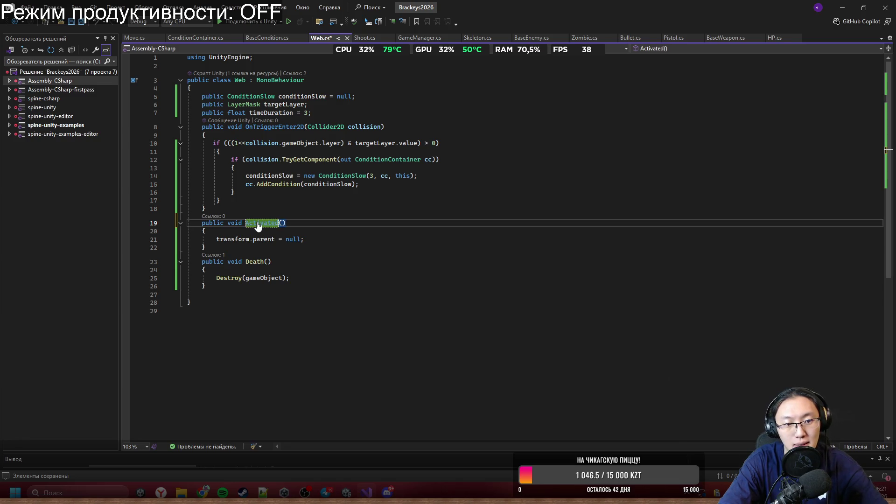
key("ctrl+s")
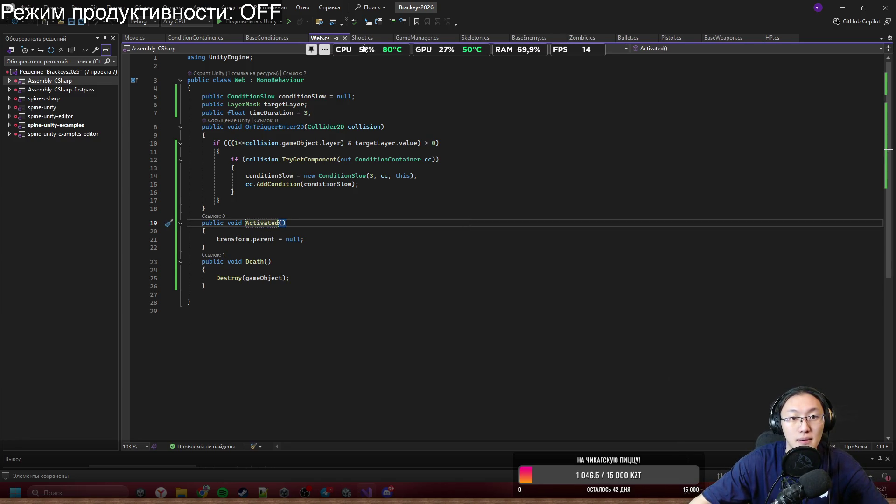
left_click(864, 7)
key("alt+Tab")
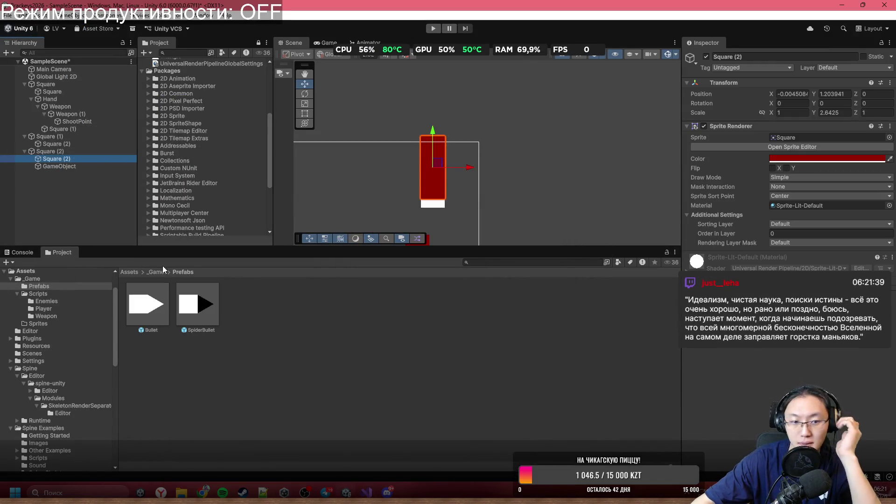
Step: Add a second SpiderBullet Hit Event action calling Web.Activated on Circle
left_click(201, 302)
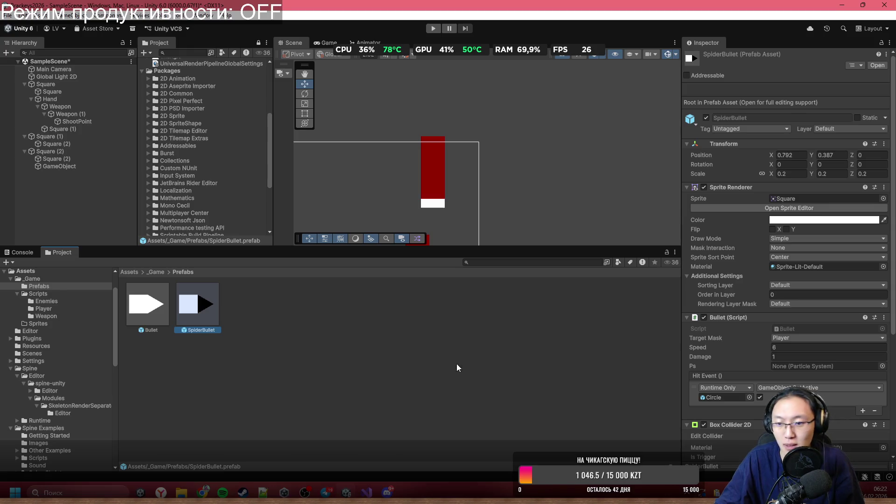
scroll(766, 364, "down", 5)
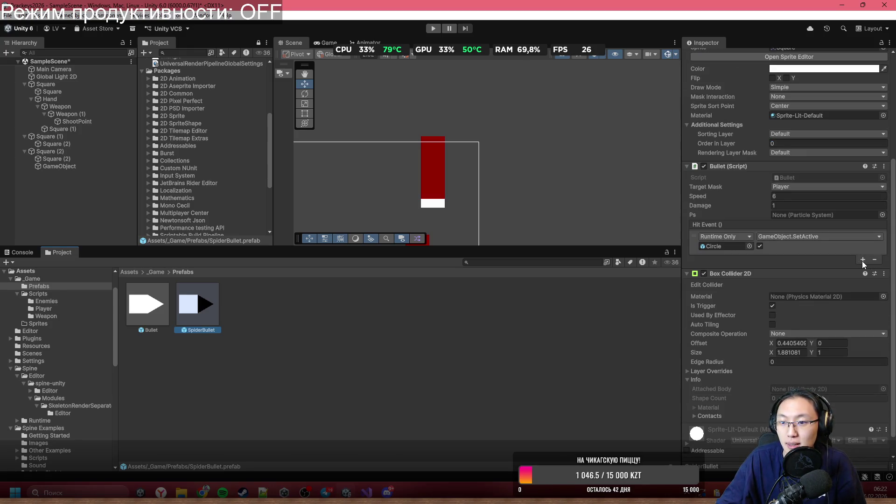
left_click(863, 259)
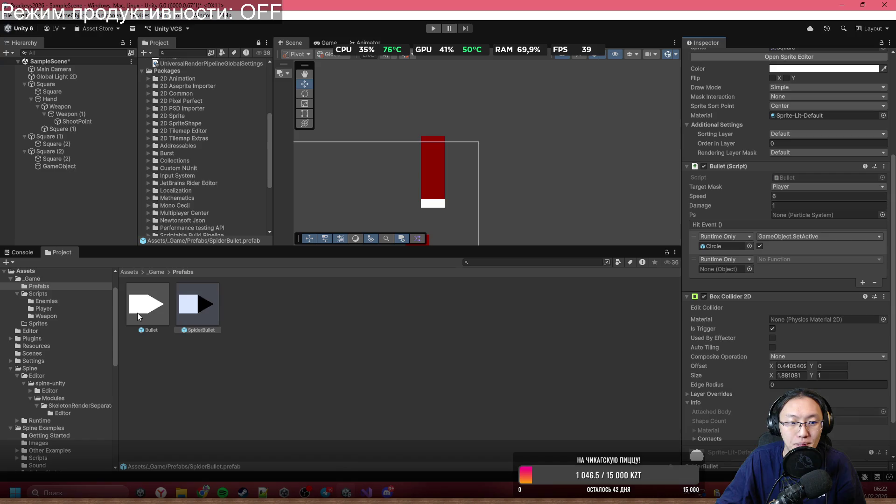
double_click(190, 304)
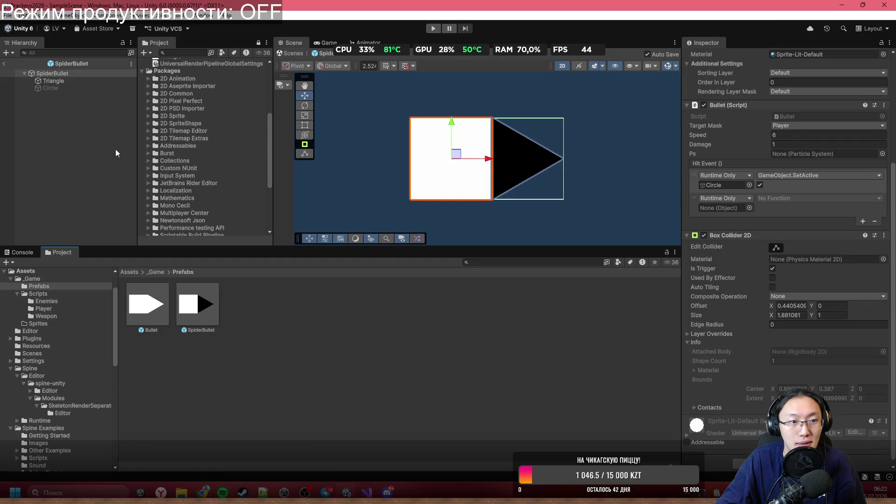
mouse_move(74, 89)
left_mouse_down()
mouse_move(746, 208)
mouse_move(723, 204)
left_mouse_up()
left_click(785, 195)
mouse_move(811, 261)
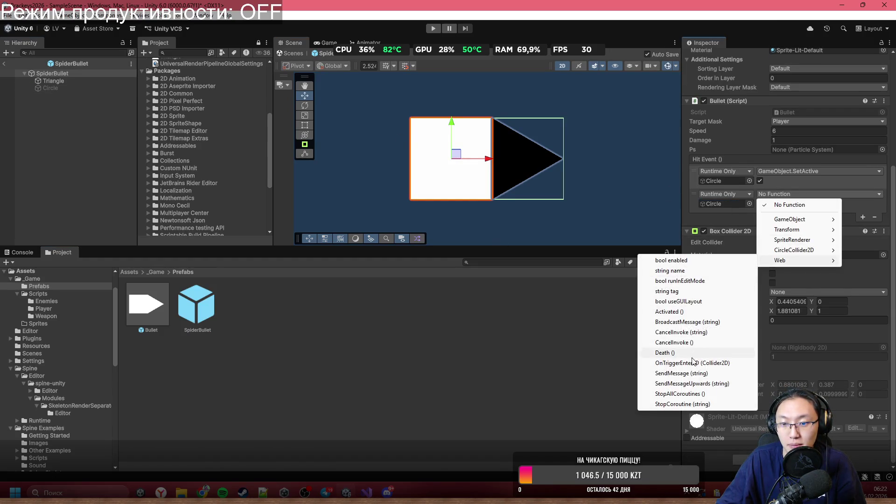
left_click(692, 311)
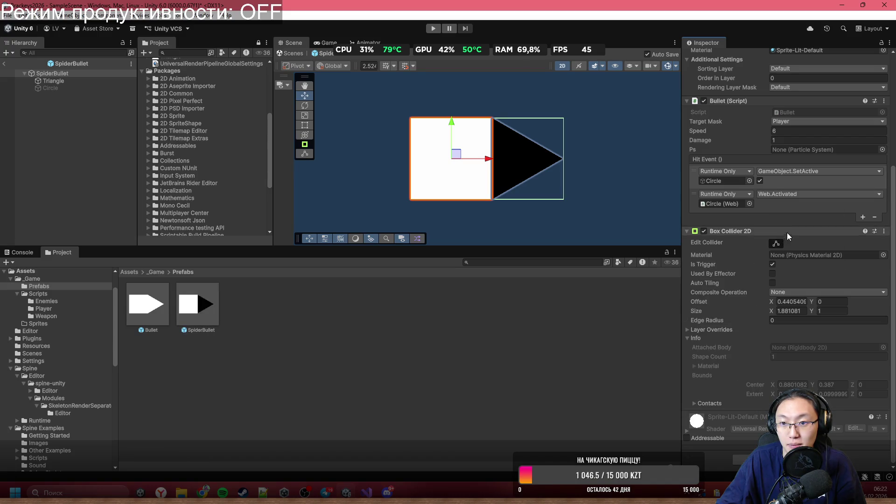
Step: Move Web.Activated above SetActive, exit Prefab Mode, and start Play mode
left_click_drag(699, 199, 695, 178)
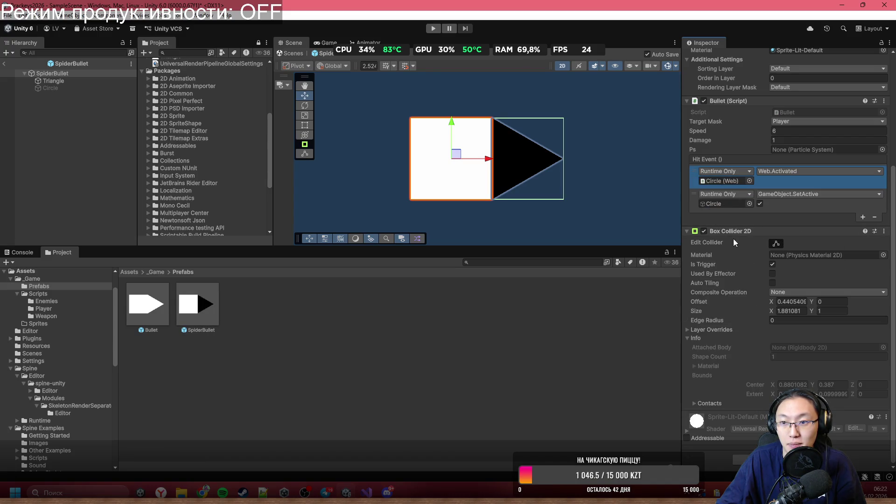
left_click(5, 63)
left_click(434, 28)
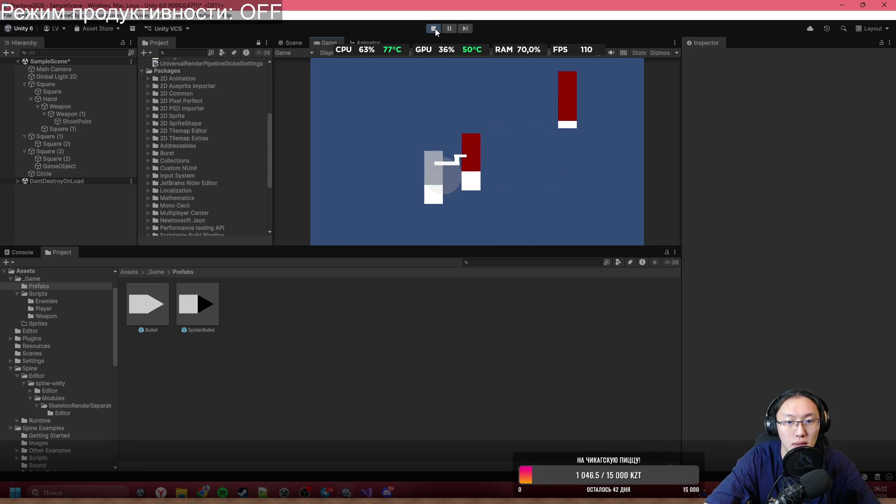
Step: Move the player with A, W and D, pause to inspect the Square, resume, then stop Play mode
key("a")
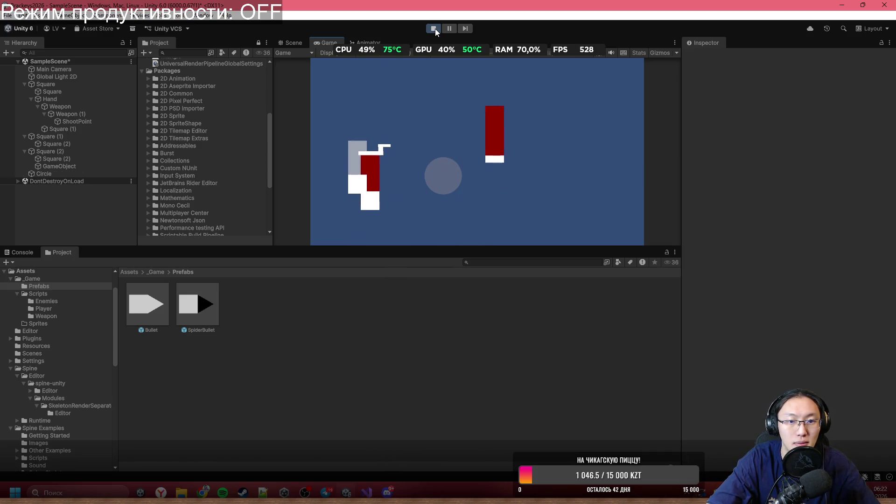
key("w")
key("d")
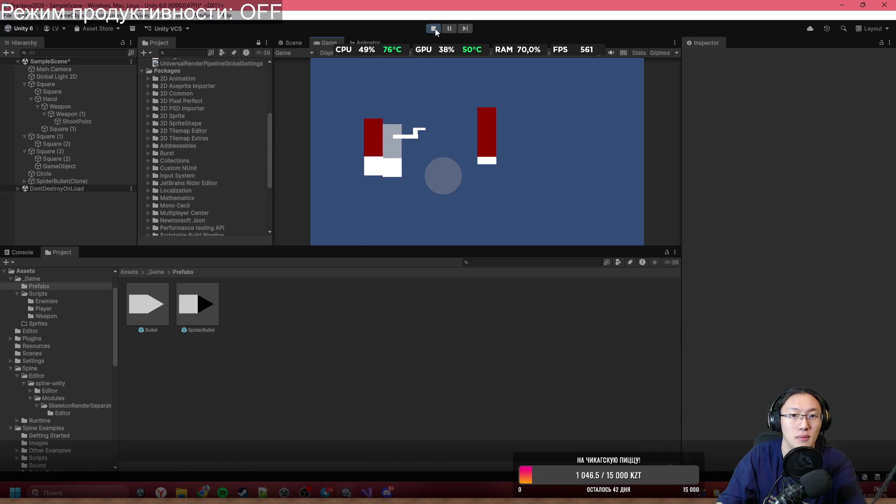
left_click(449, 28)
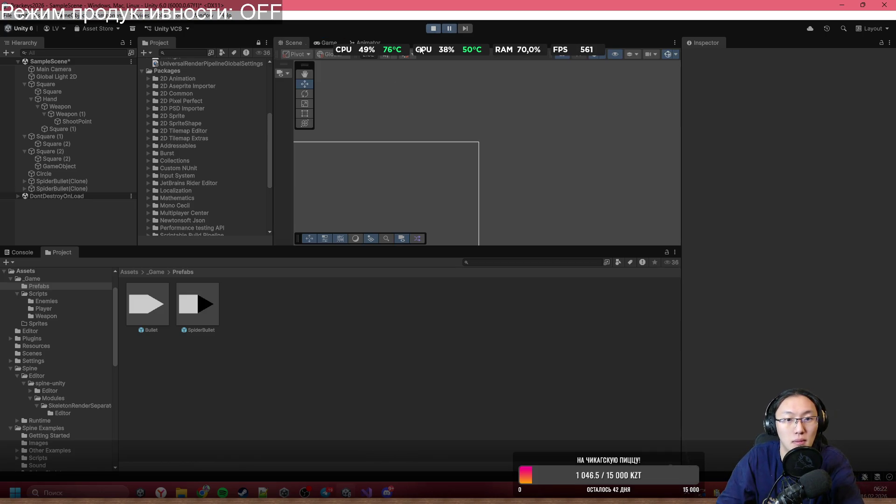
left_click(66, 85)
scroll(810, 297, "down", 10)
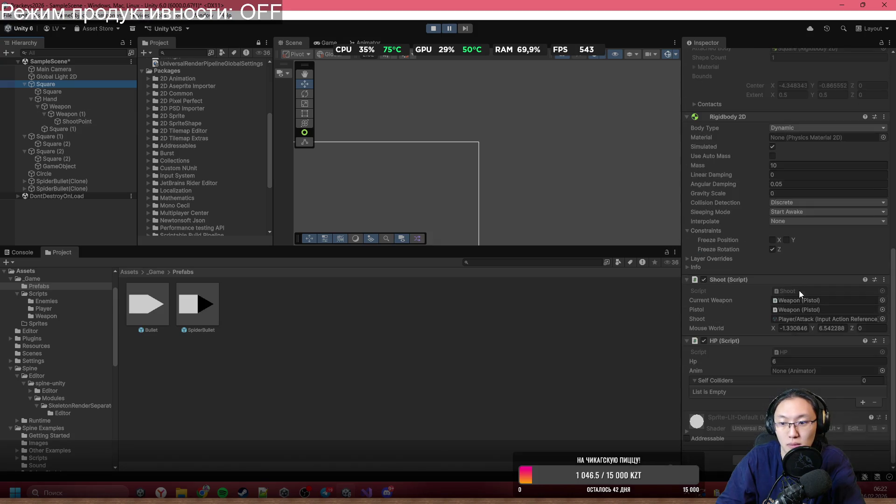
left_click(451, 29)
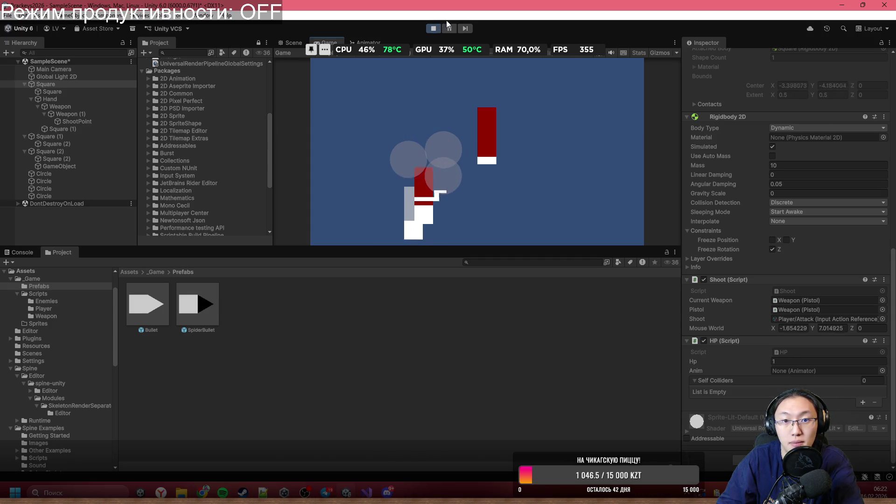
left_click(434, 28)
Step: Open the SpiderBullet prefab for editing
scroll(820, 219, "up", 3)
scroll(820, 218, "up", 5)
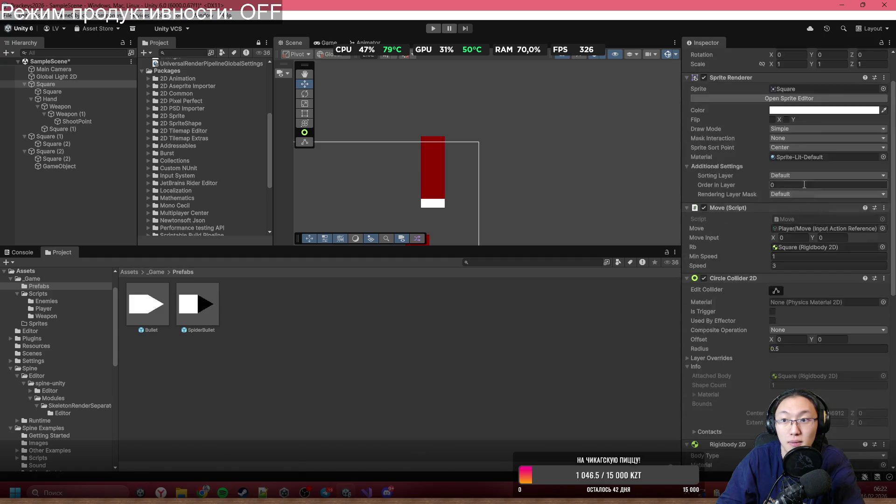
left_click(199, 303)
double_click(200, 304)
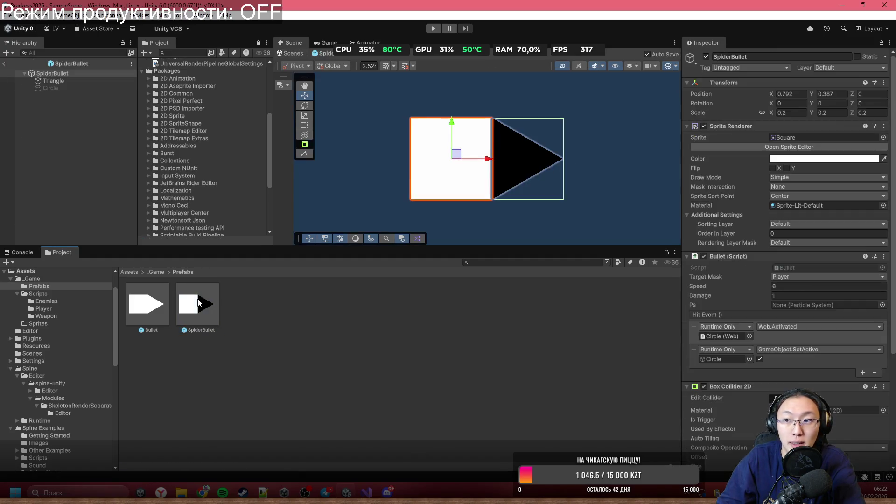
Step: Select the prefab's Circle child and open its Web script in Visual Studio
scroll(794, 281, "down", 5)
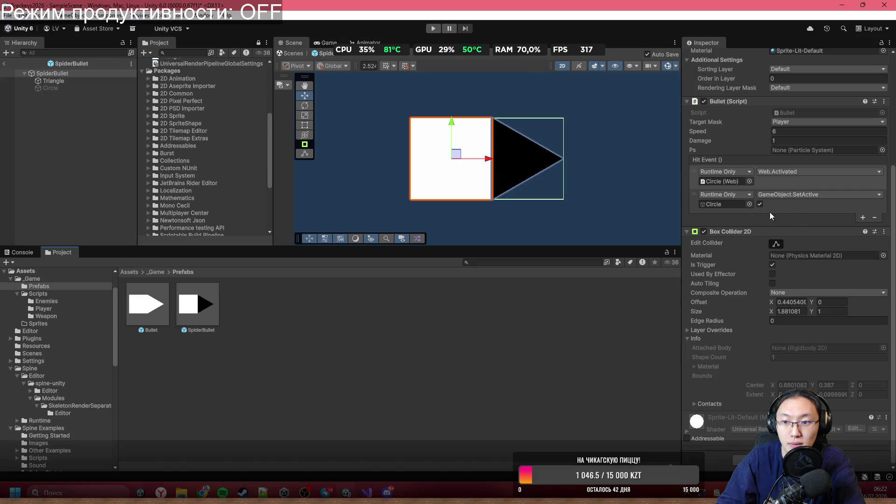
left_click(52, 88)
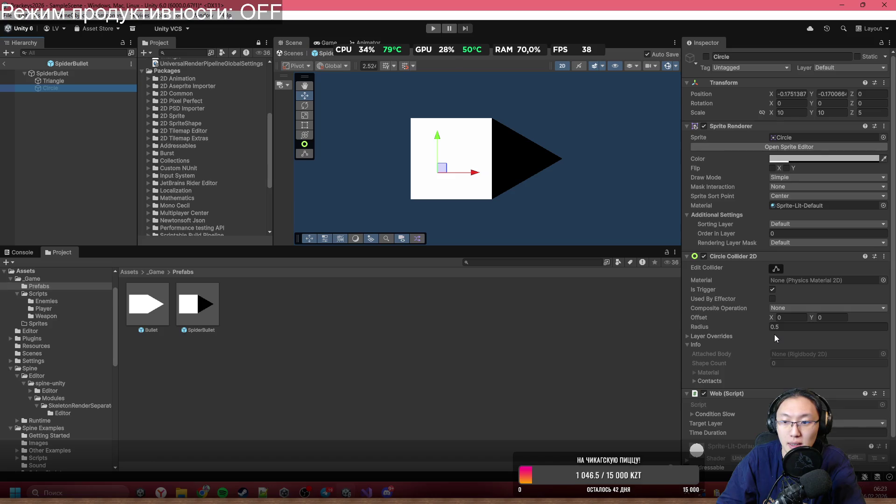
scroll(774, 334, "down", 1)
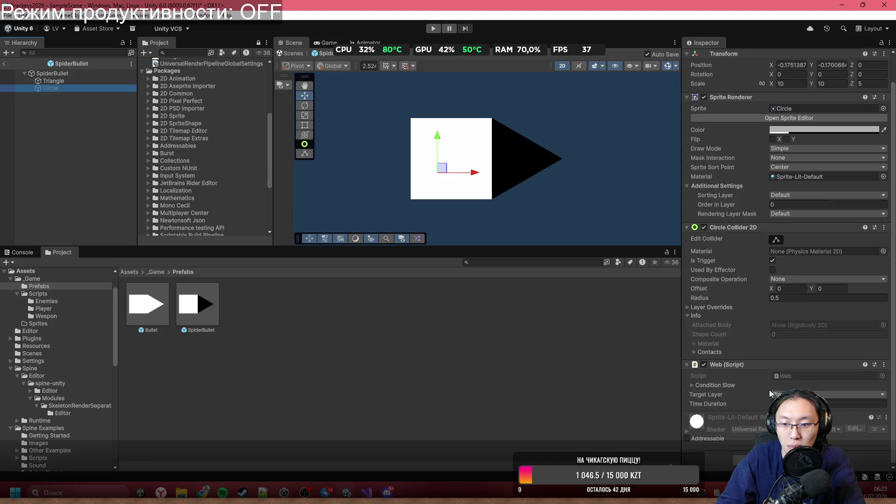
double_click(793, 379)
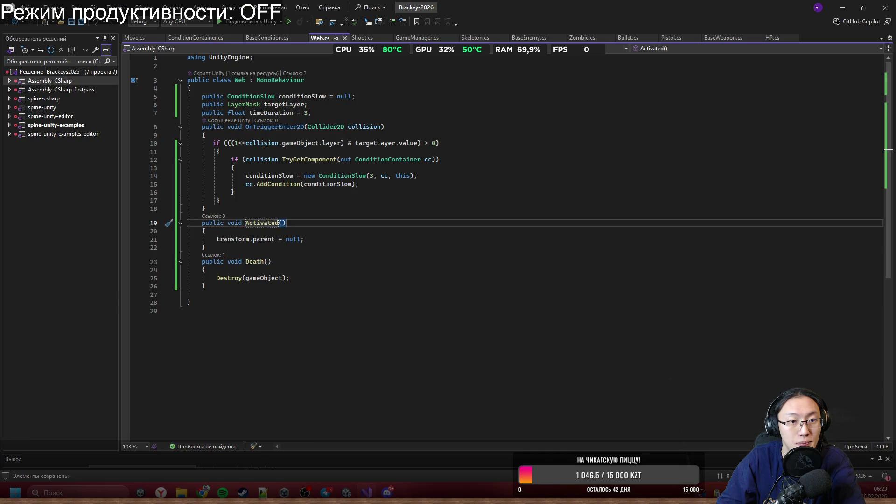
Step: Review Web.cs's targetLayer check, TryGetComponent check and slow condition, then minimize Visual Studio
mouse_move(415, 149)
left_mouse_down()
mouse_move(248, 126)
mouse_move(206, 136)
mouse_move(414, 150)
left_mouse_up()
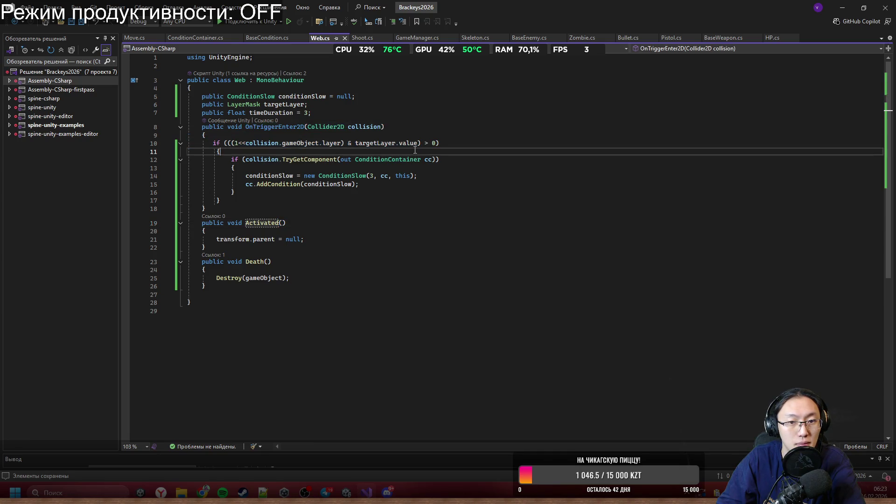
left_click(288, 144)
left_click(372, 143)
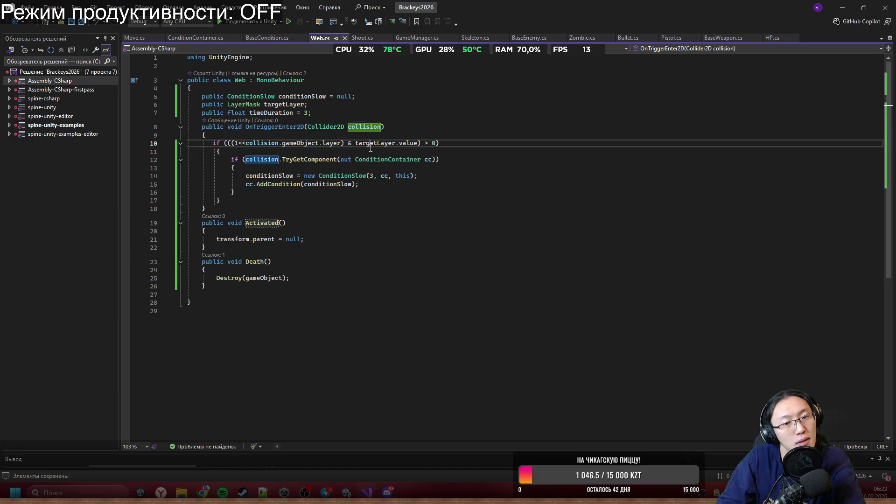
double_click(371, 143)
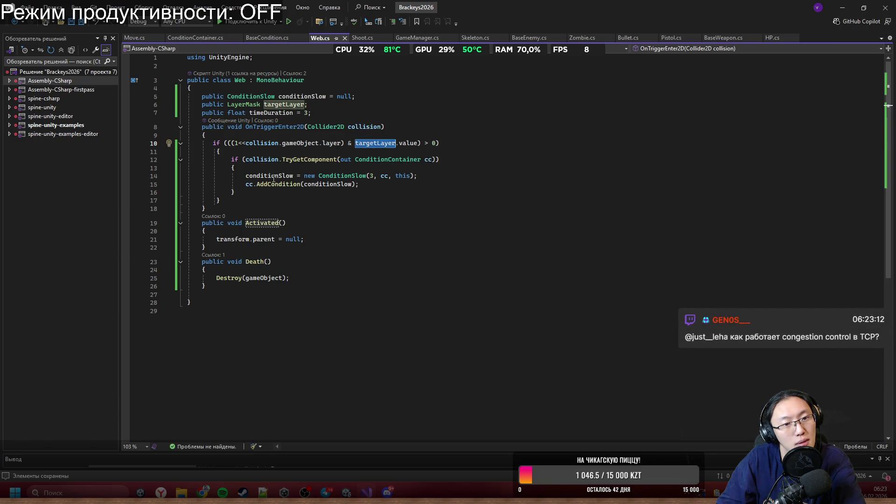
mouse_move(285, 160)
left_mouse_down()
mouse_move(381, 165)
mouse_move(420, 179)
mouse_move(338, 161)
mouse_move(236, 168)
mouse_move(412, 165)
left_mouse_up()
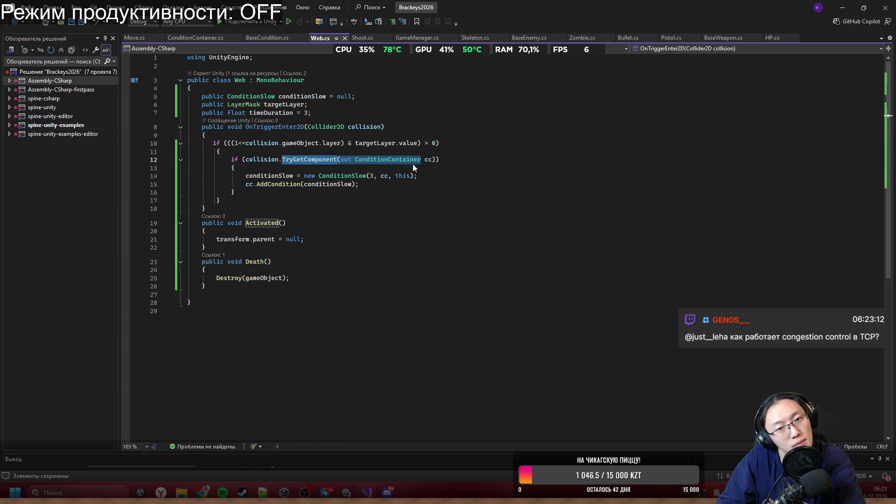
left_click(439, 162)
mouse_move(320, 176)
left_mouse_down()
mouse_move(417, 176)
mouse_move(355, 186)
left_mouse_up()
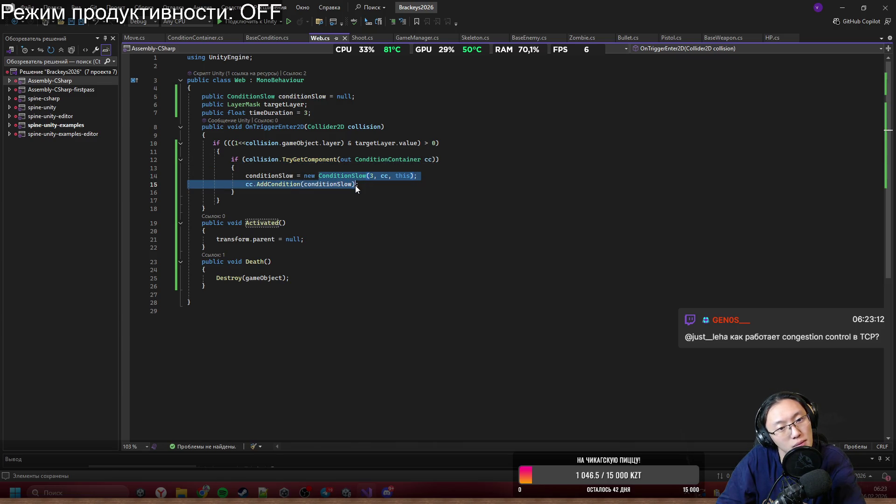
left_click(235, 192)
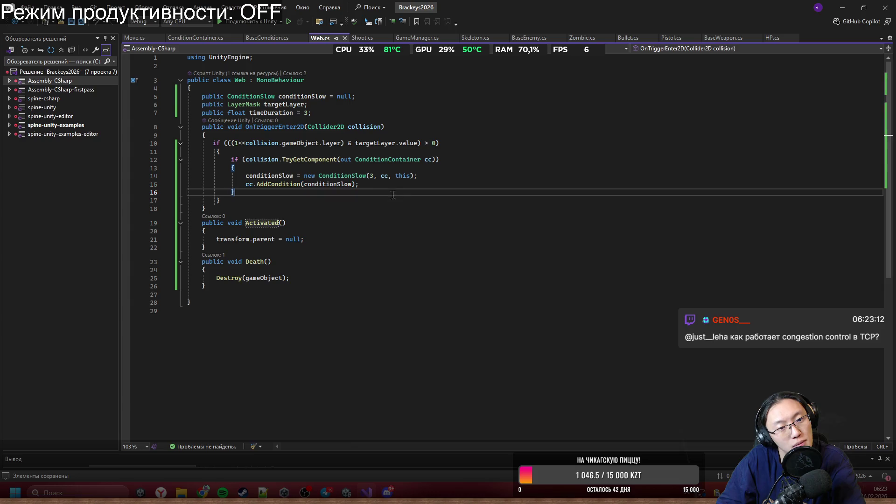
left_click(840, 8)
scroll(727, 245, "up", 1)
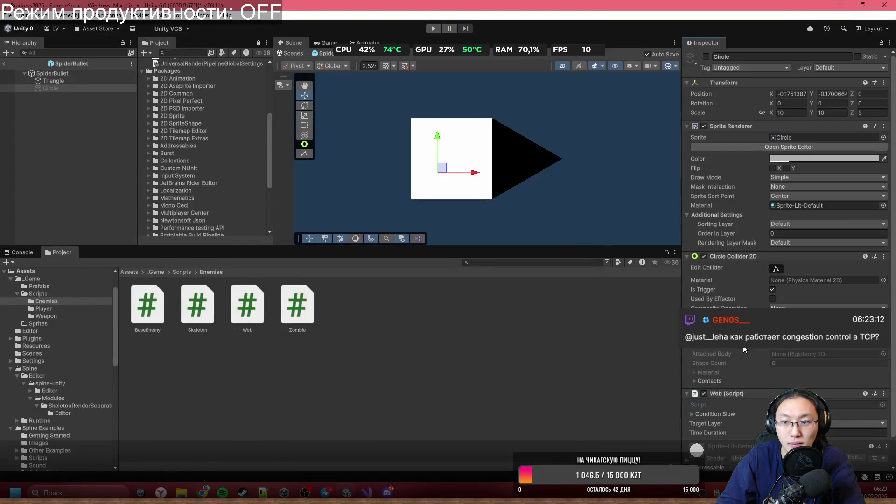
Step: Select the Circle inside SpiderBullet and deactivate it with Alt+Shift+A
scroll(720, 346, "down", 1)
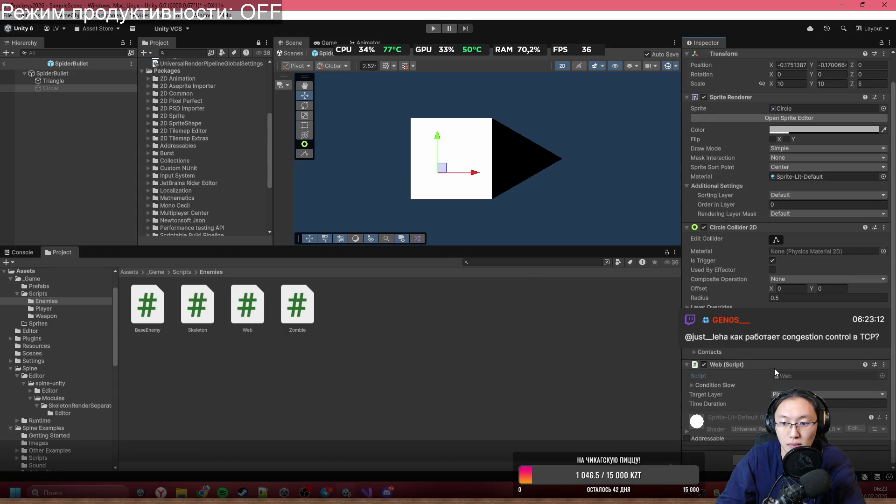
left_click(93, 88)
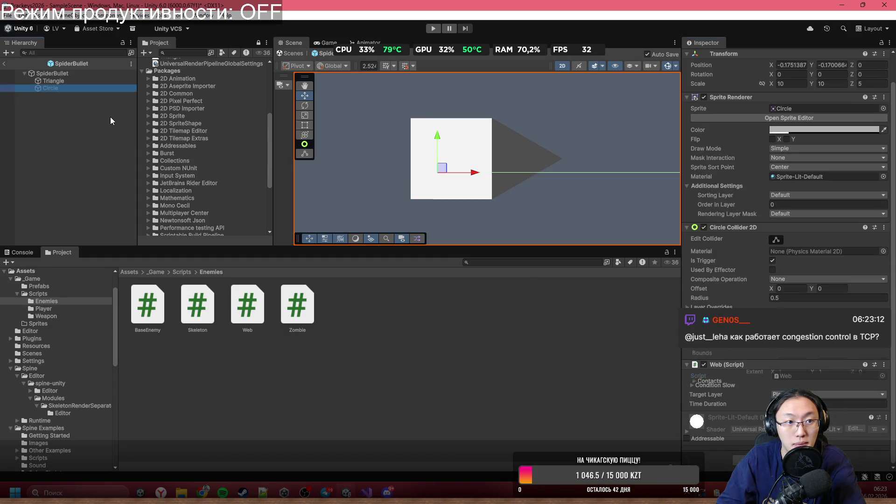
scroll(785, 210, "down", 1)
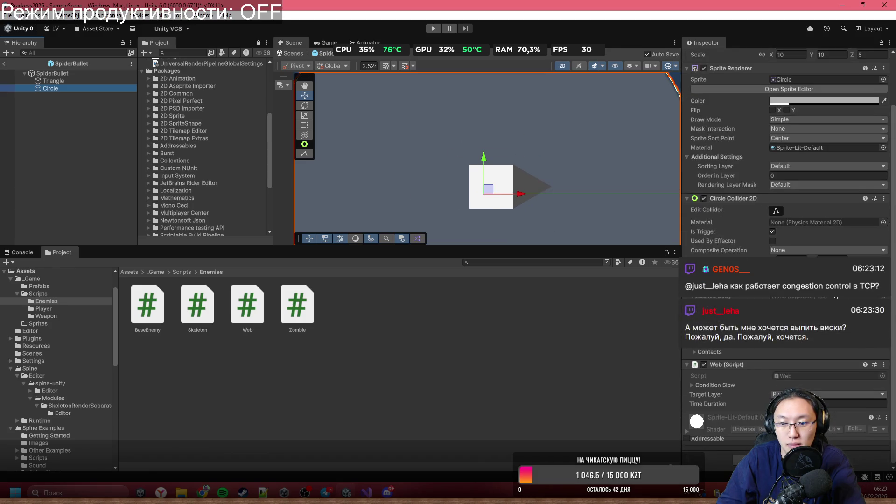
scroll(488, 201, "down", 5)
key("alt+shift+a")
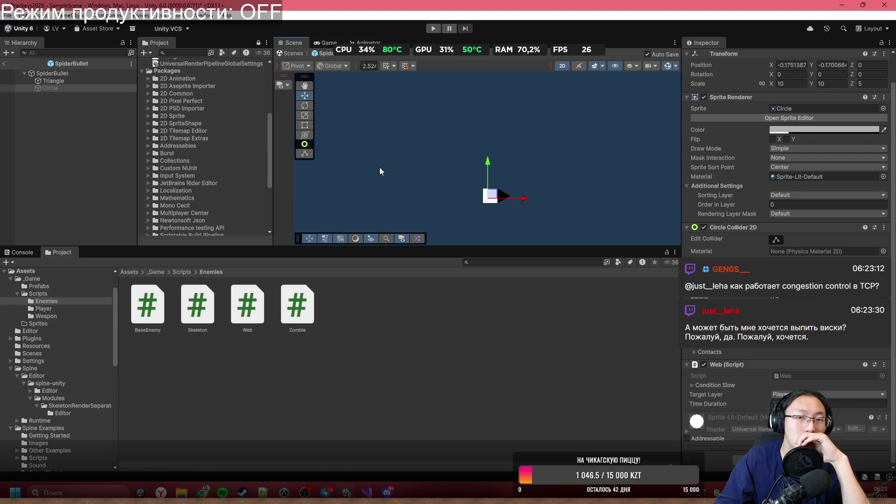
left_click(12, 89)
Step: Return to SampleScene, select the player Square, and start Play mode
left_click(3, 65)
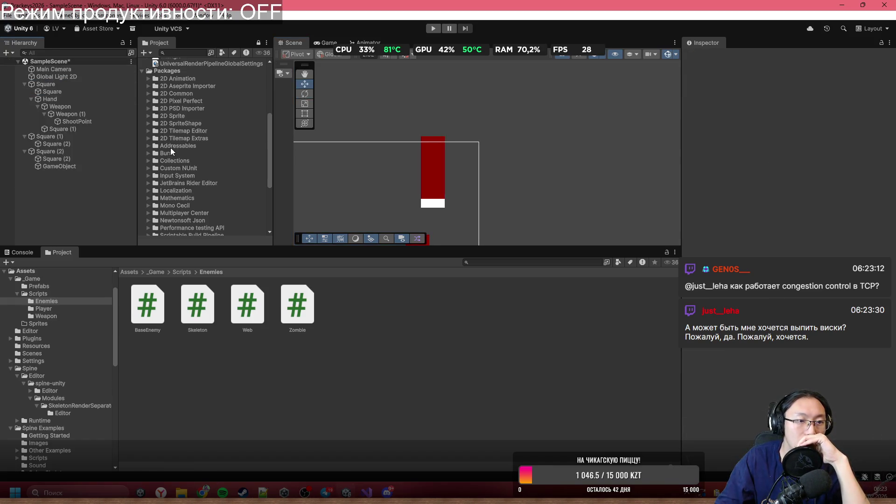
left_click(69, 87)
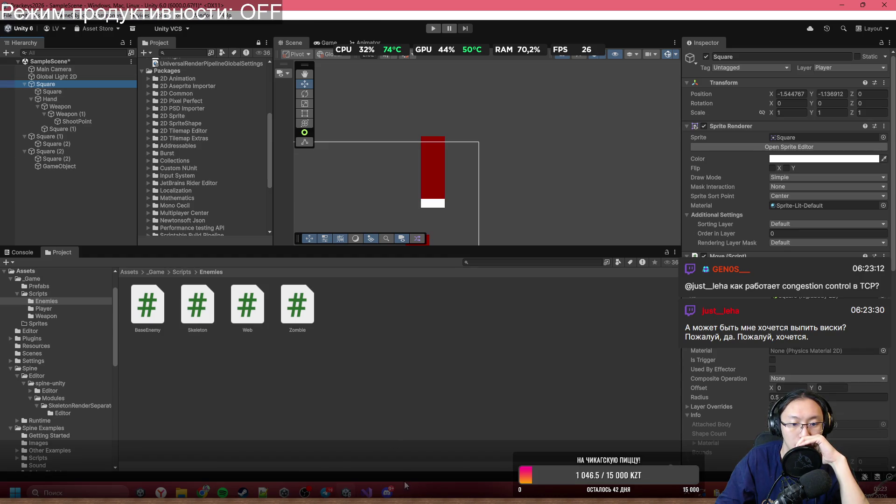
mouse_move(366, 492)
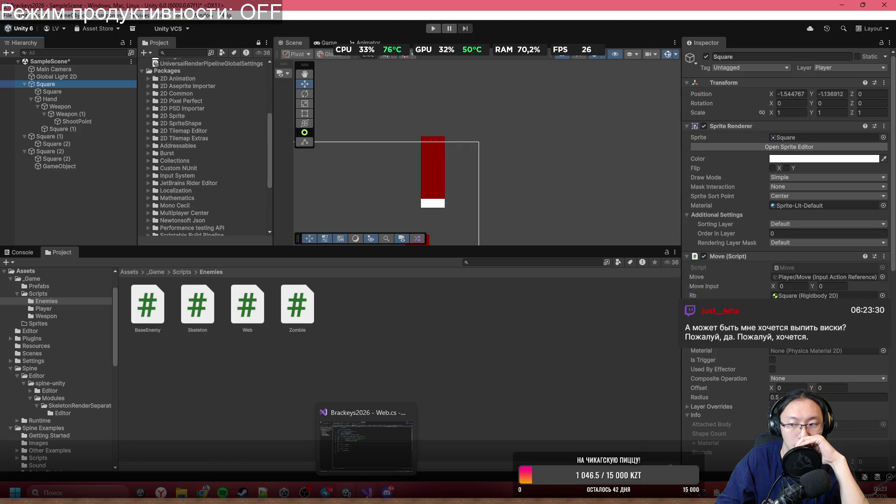
left_click(433, 28)
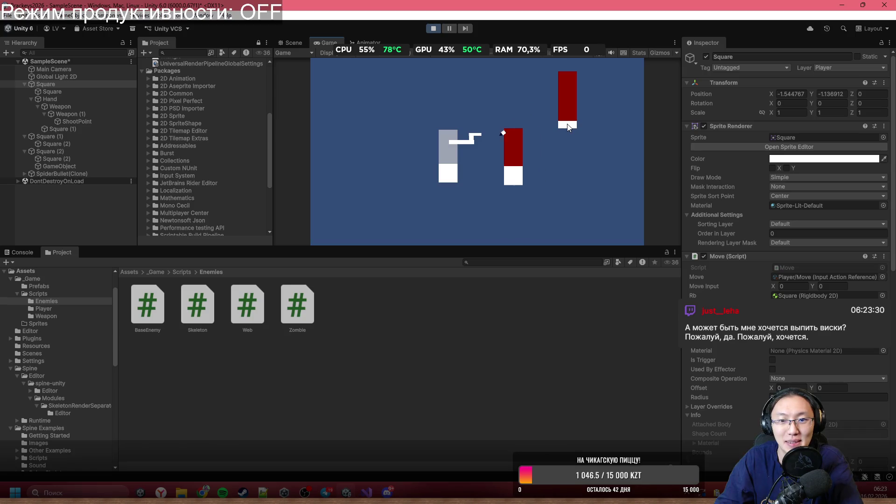
Step: Move the player with A+S and W, shoot at the enemies, then pause the game
key("a+s")
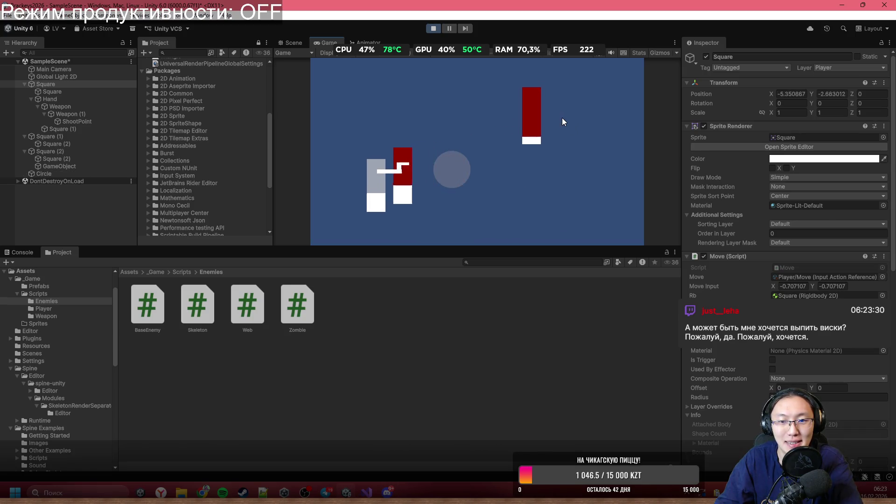
key("w")
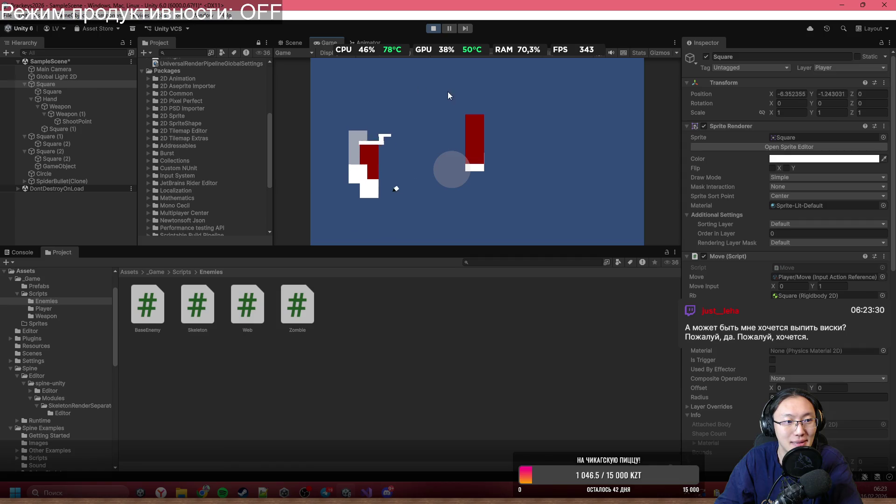
left_click(403, 97)
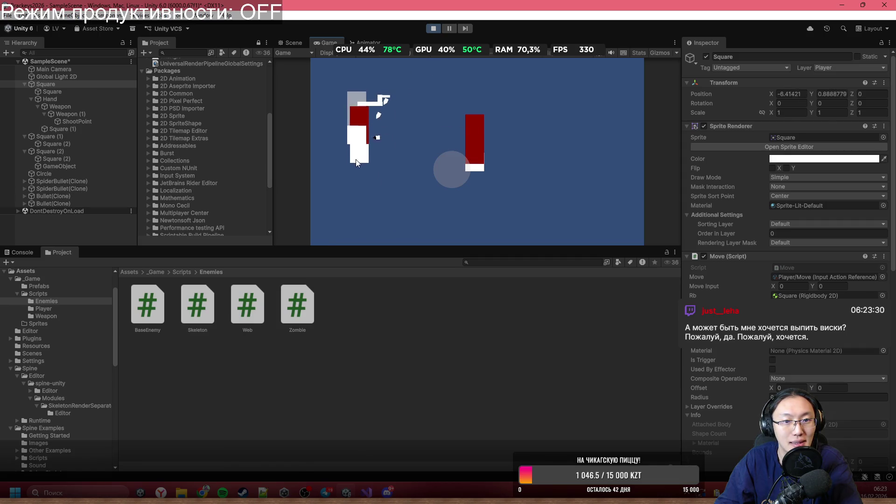
key("a+s")
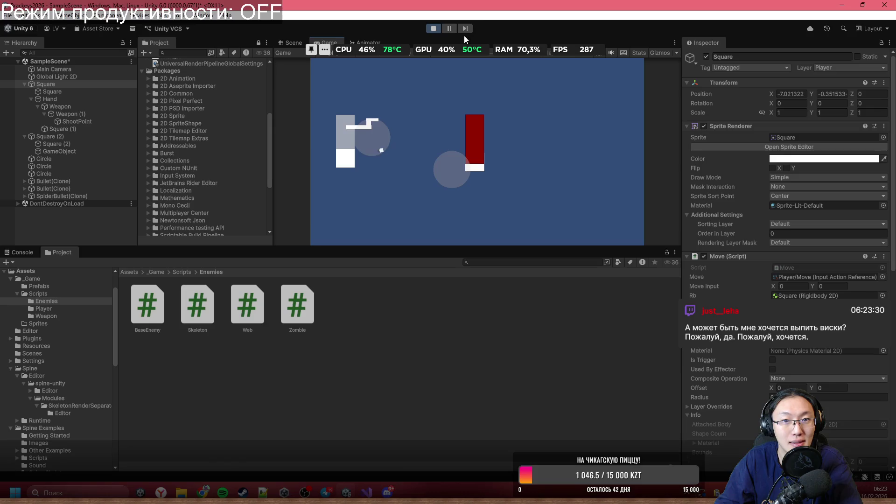
left_click(449, 28)
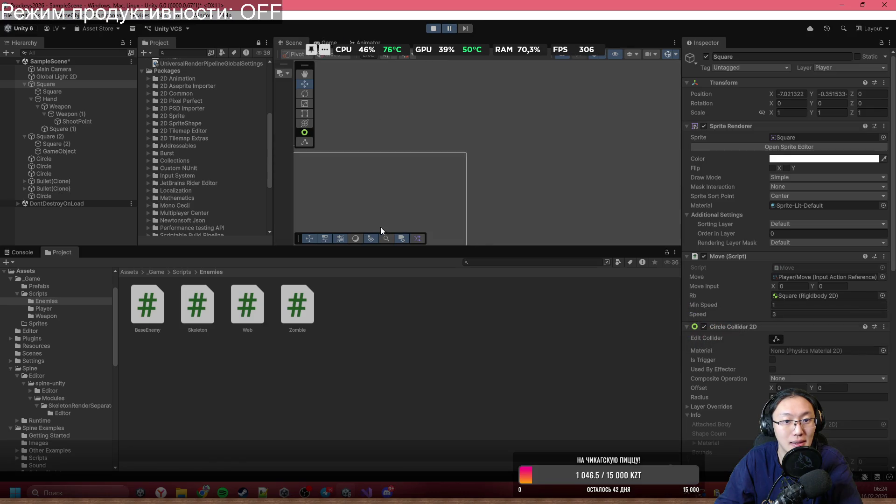
Step: Select the newest Circle web object and frame it in the view
scroll(374, 144, "up", 5)
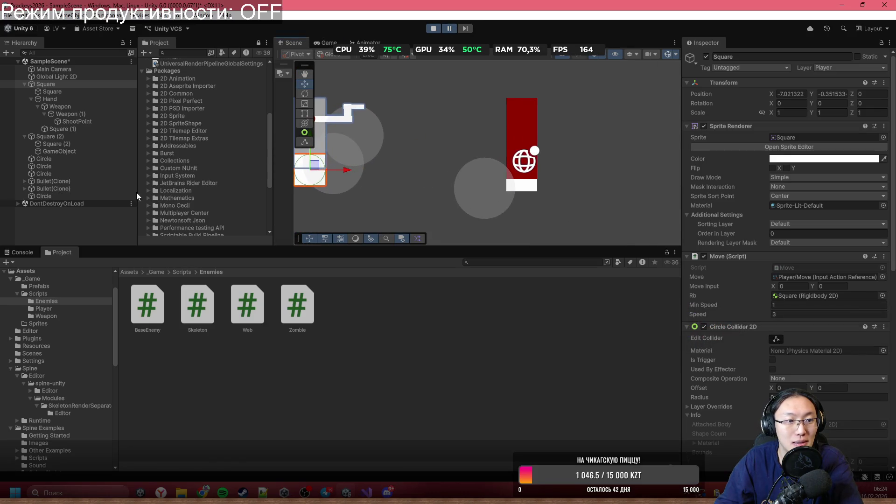
left_click(64, 198)
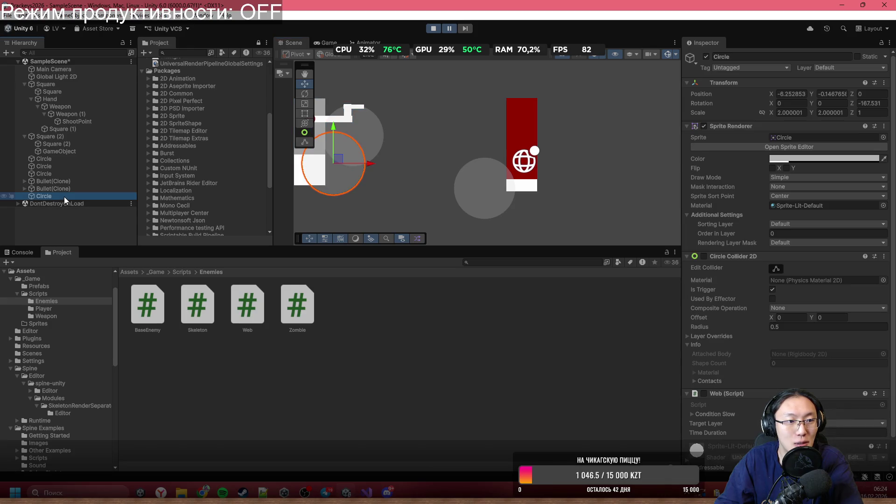
key("f")
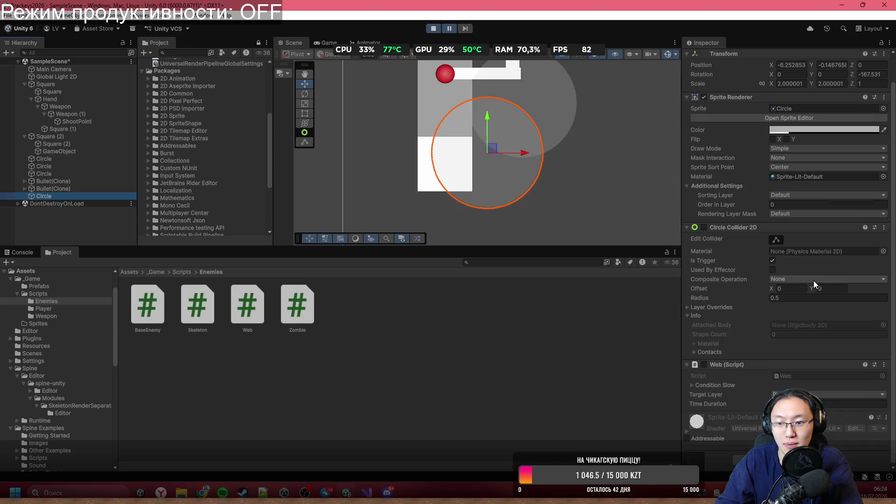
scroll(814, 281, "down", 3)
scroll(739, 266, "up", 3)
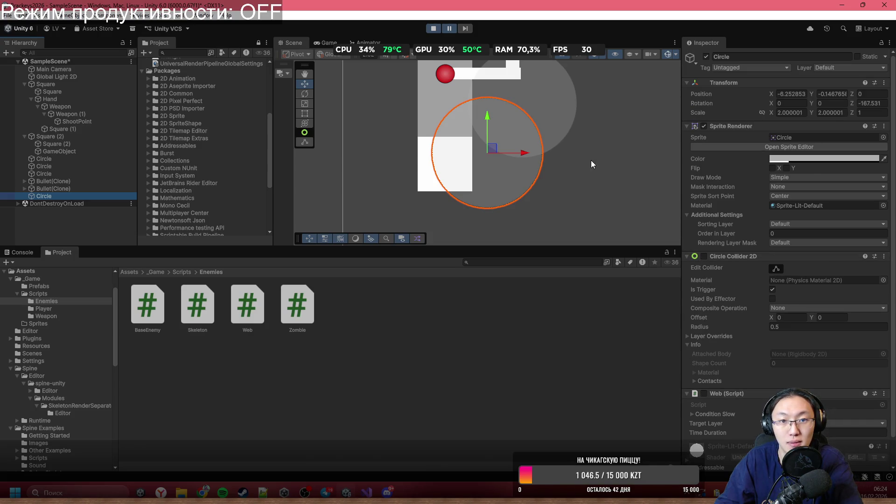
Step: Resume, inspect the player Square and several spawned Circle webs, then stop the playtest
left_click(448, 29)
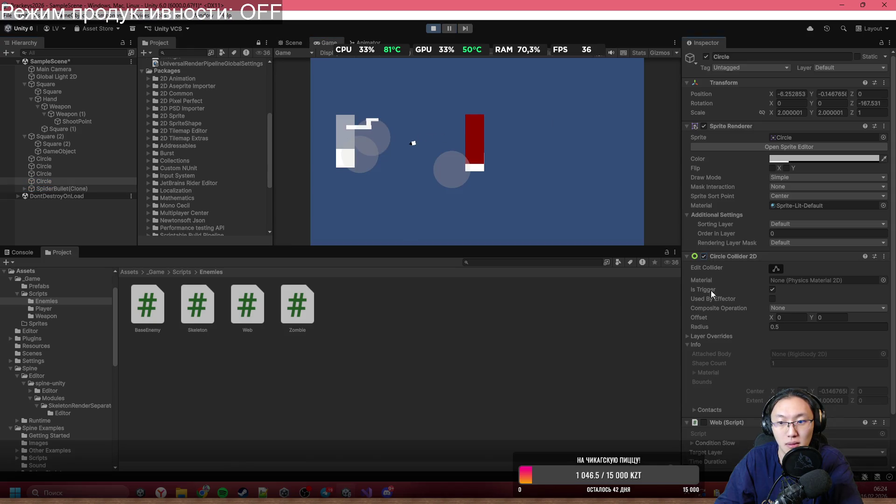
left_click(705, 394)
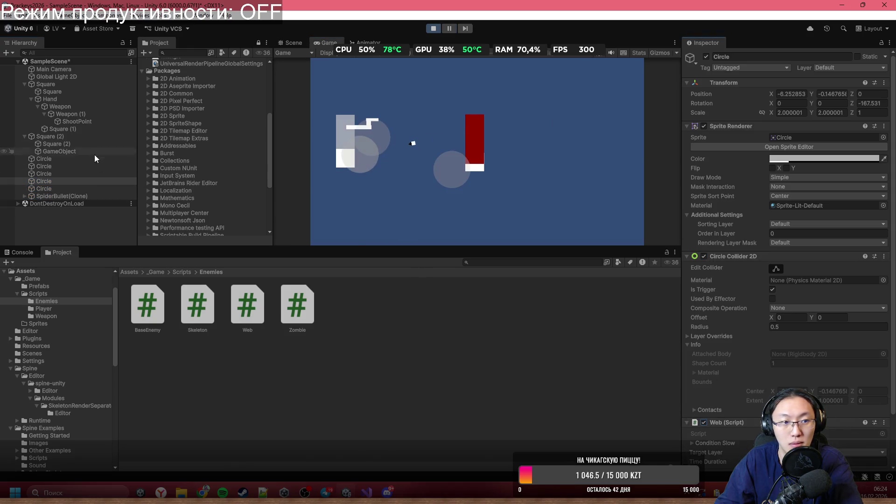
left_click(65, 91)
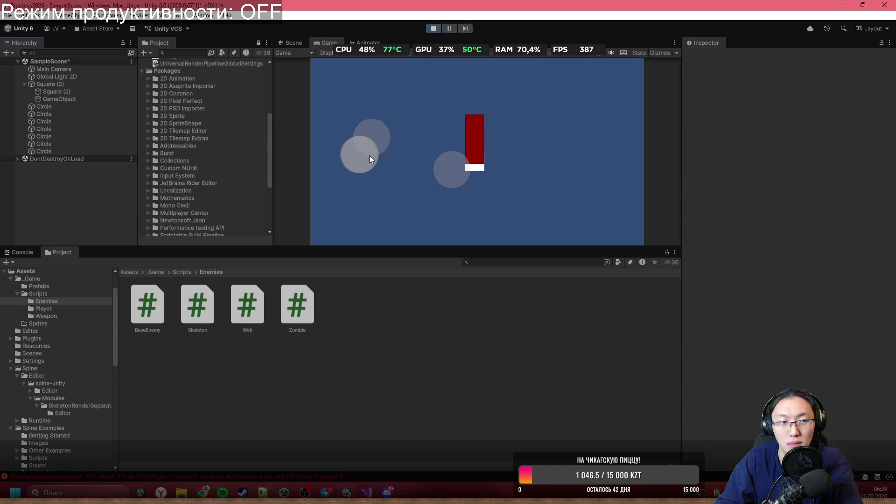
left_click(99, 136)
left_click(99, 145)
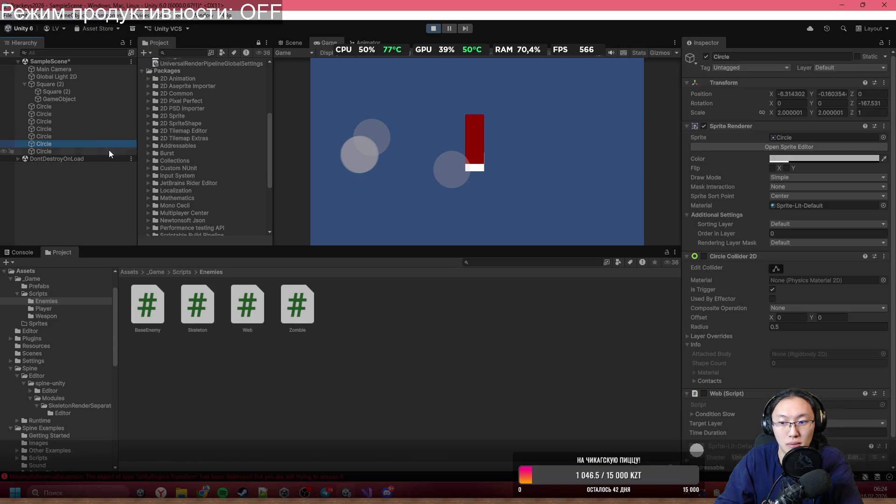
scroll(776, 362, "down", 1)
left_click(65, 122)
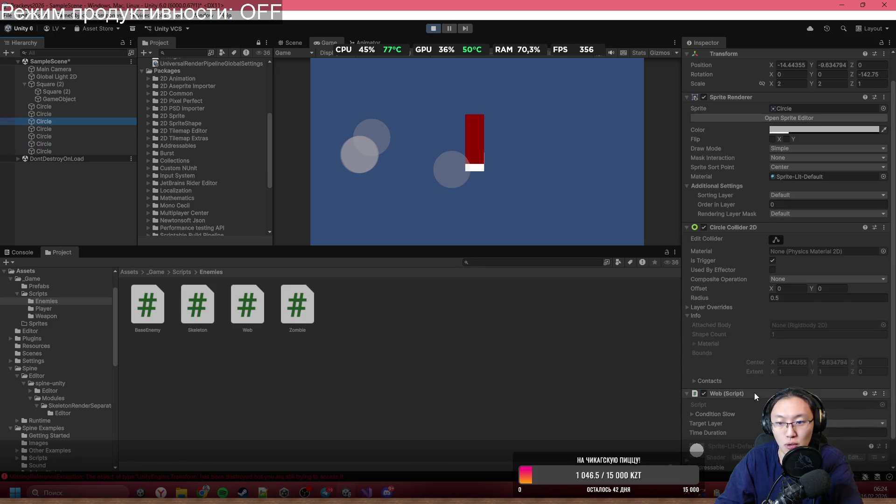
left_click(88, 114)
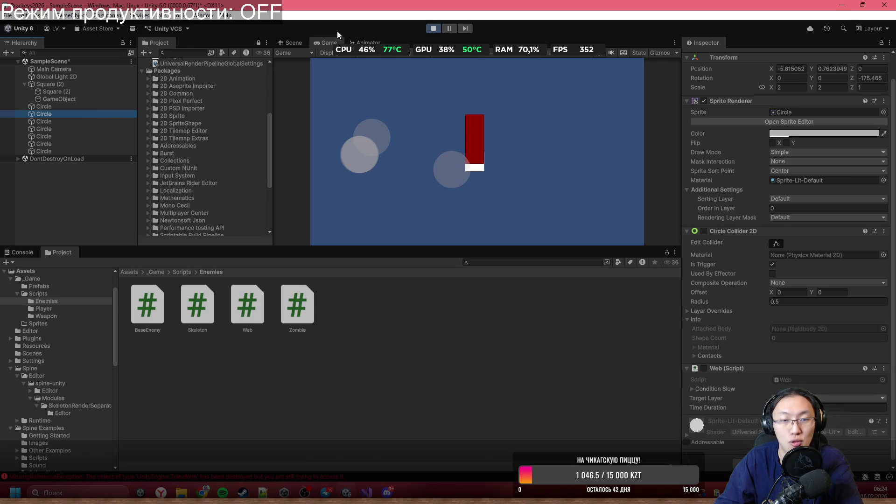
left_click(434, 29)
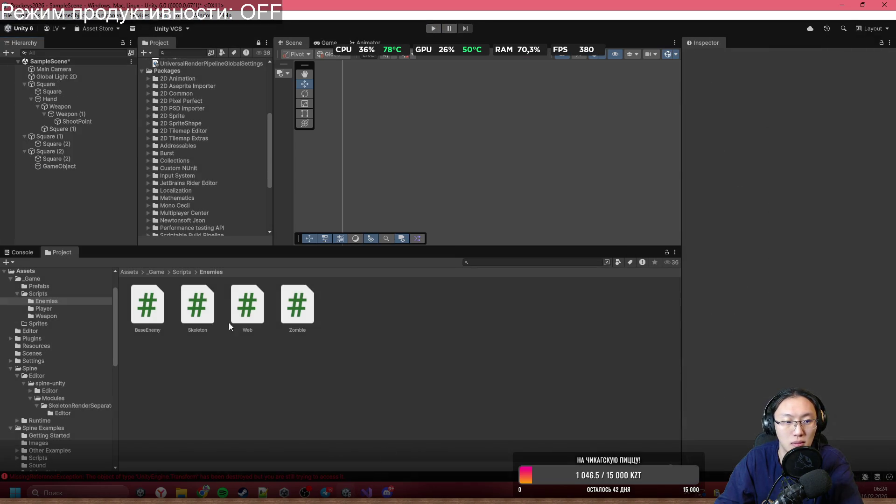
Step: Go up to the _Game folder and check the console's error messages
left_click(176, 272)
left_click(157, 271)
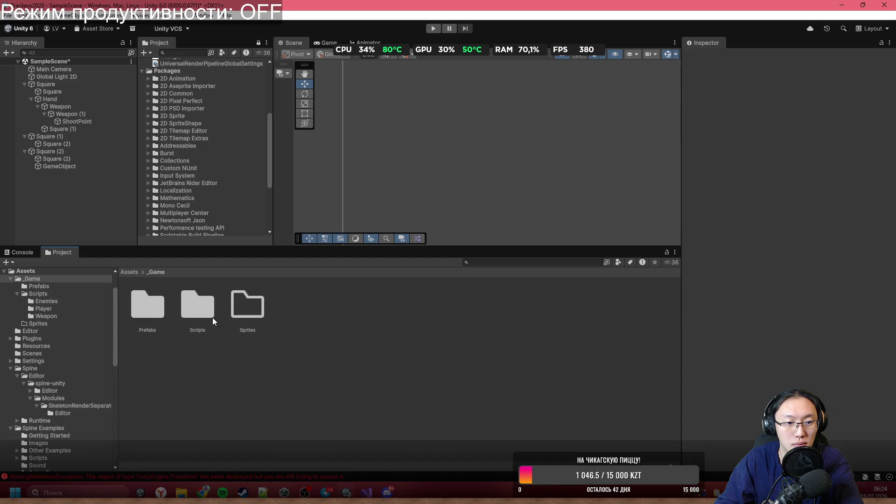
left_click(17, 253)
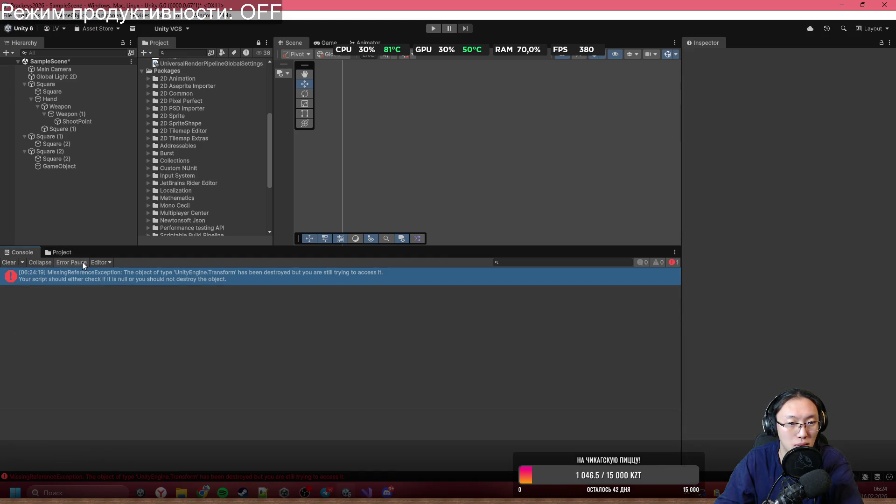
left_click(66, 254)
Step: Open SpiderBullet from the Prefabs folder, inspect its Circle child, and bring up Web.cs
double_click(130, 312)
left_click(189, 320)
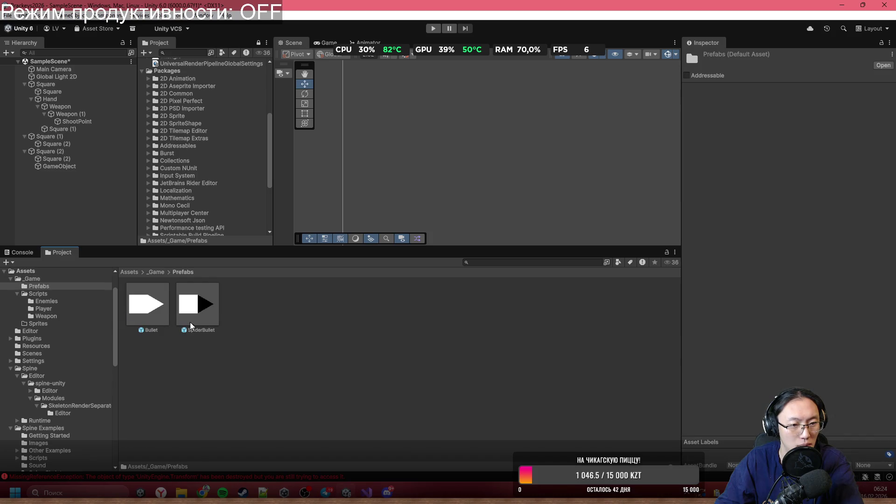
double_click(192, 307)
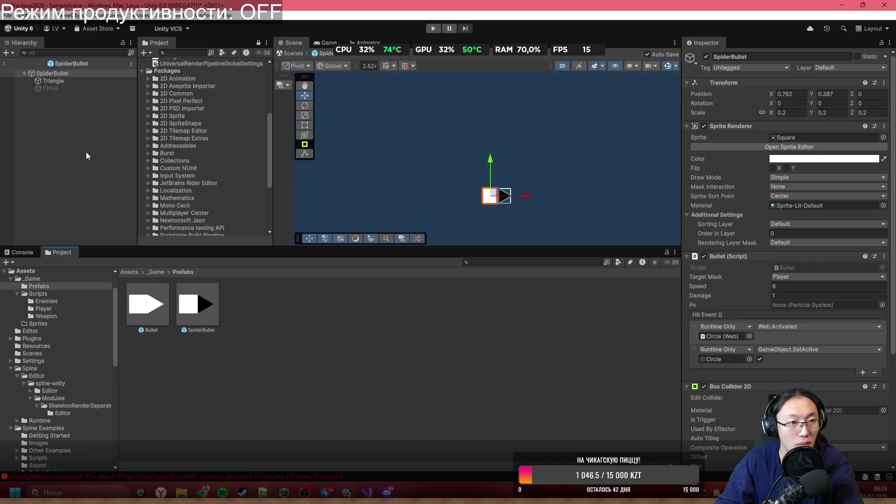
left_click(69, 90)
scroll(806, 362, "down", 2)
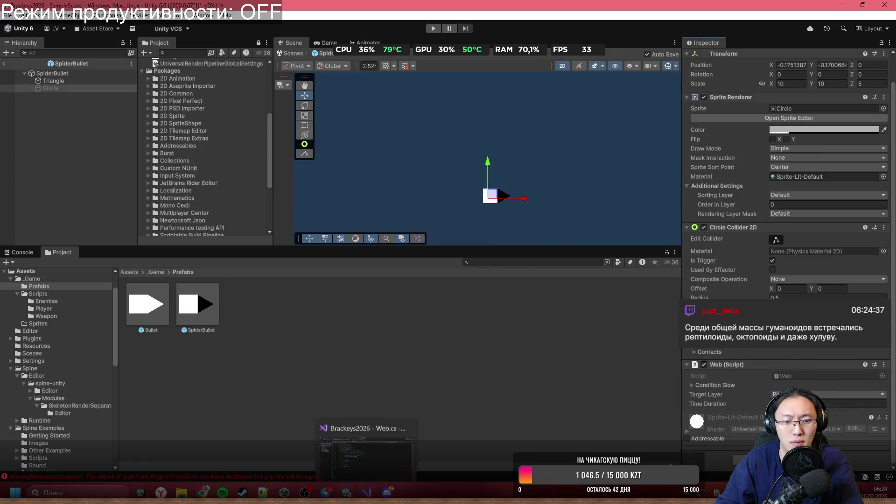
left_click(367, 492)
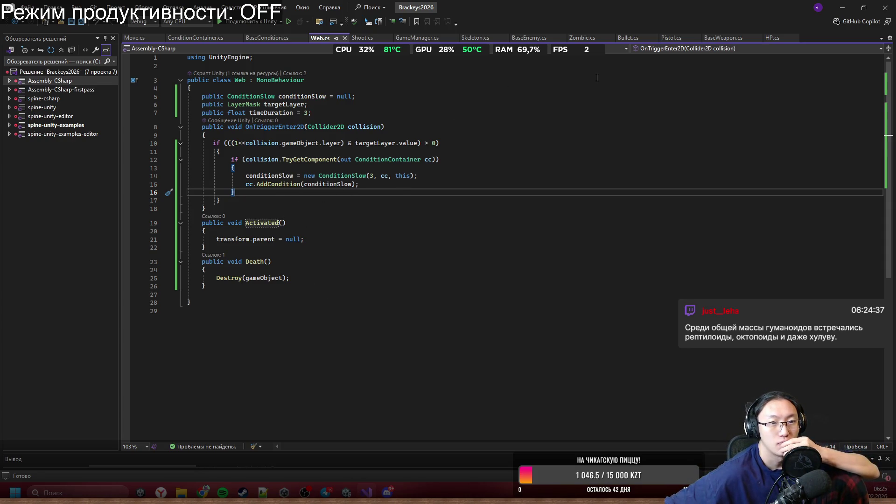
Step: Minimize Visual Studio after reviewing Web.cs's Activated and Death methods
left_click(842, 8)
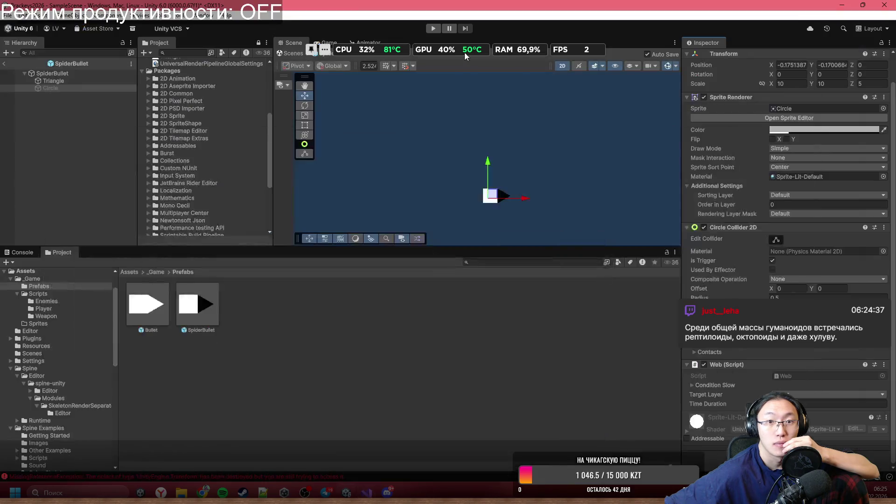
Step: Start and pause a new playtest, then enable the scene Circle's collider and Web script
left_click(437, 29)
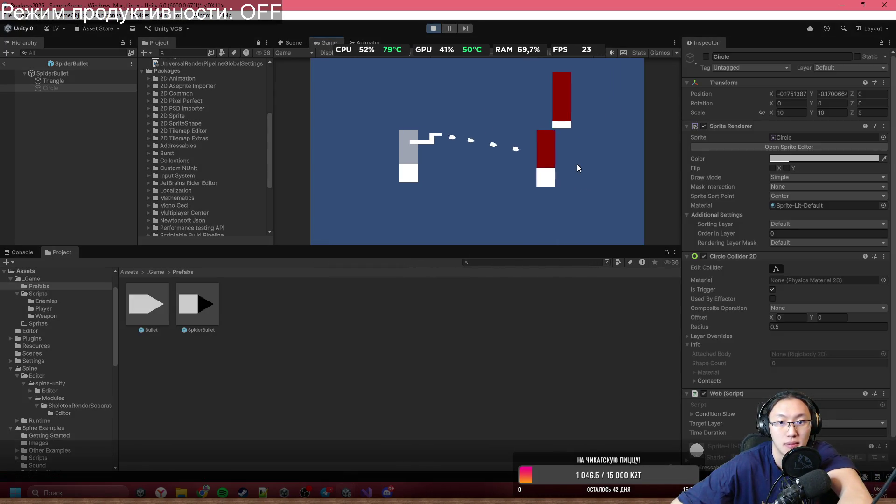
left_click(450, 28)
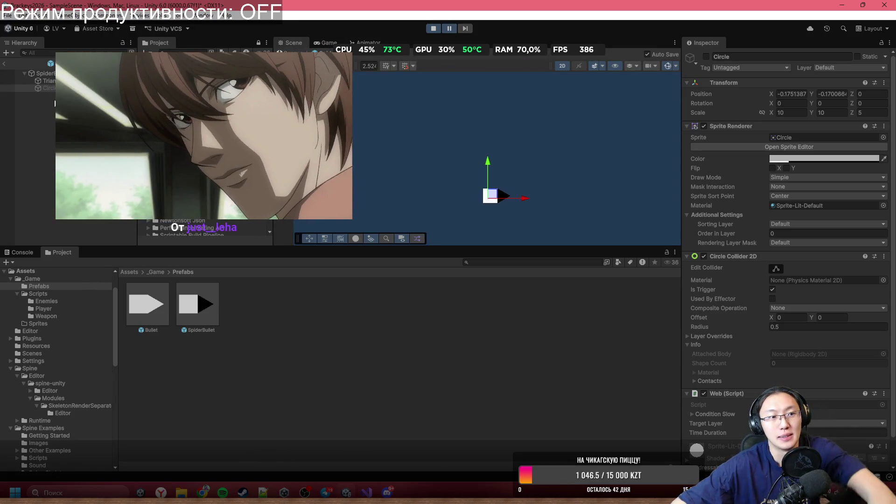
left_click(4, 64)
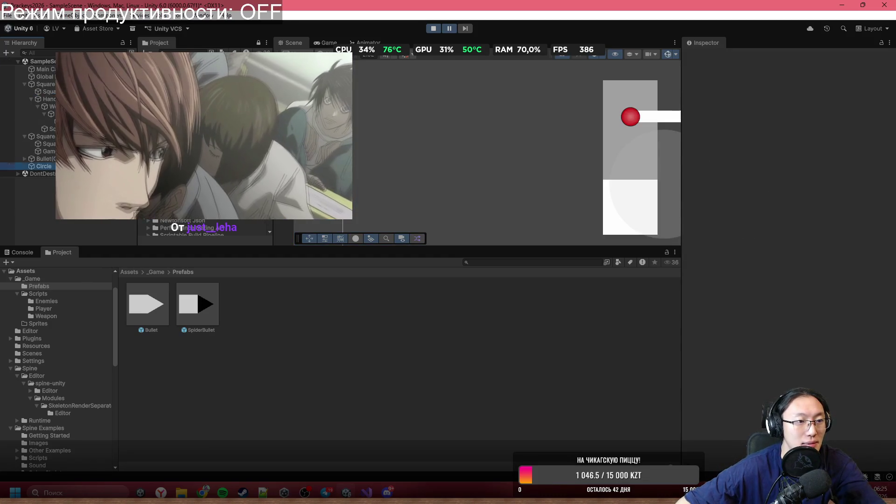
scroll(756, 225, "down", 1)
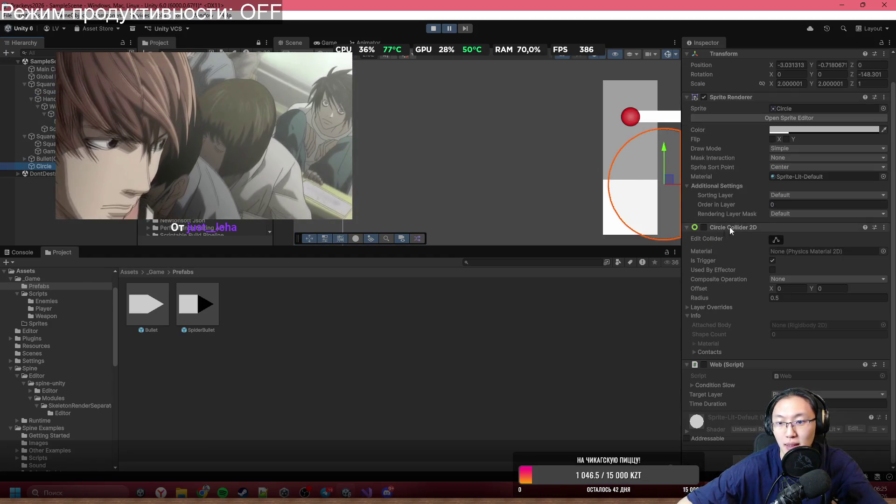
left_click(705, 228)
left_click(704, 394)
scroll(443, 167, "down", 3)
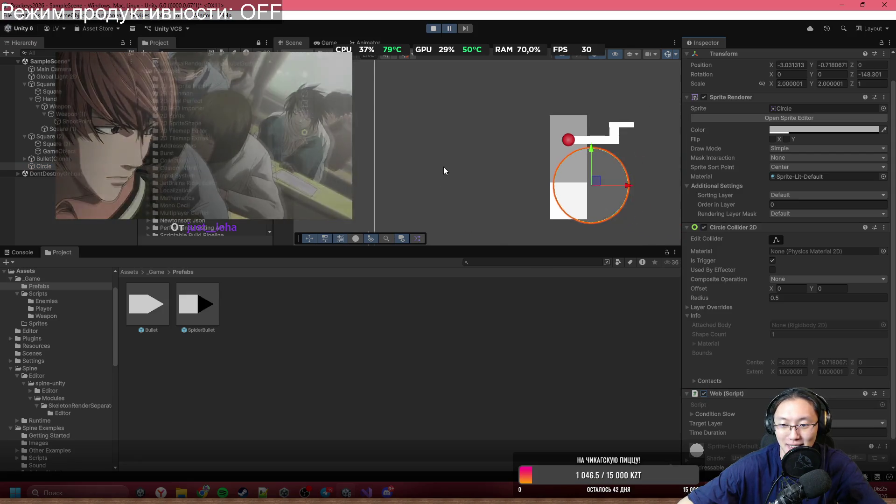
scroll(441, 164, "up", 2)
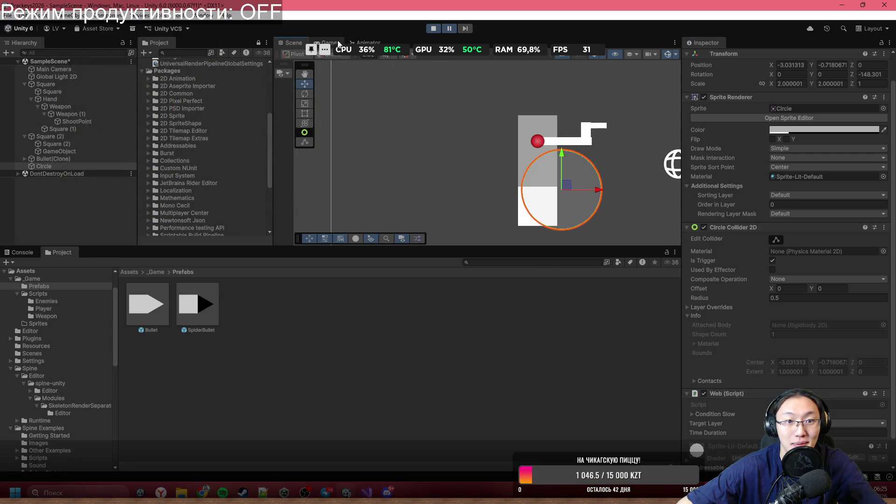
Step: Inspect the player Square, resume, move with A and D, then pause again
left_click(86, 88)
scroll(797, 278, "down", 10)
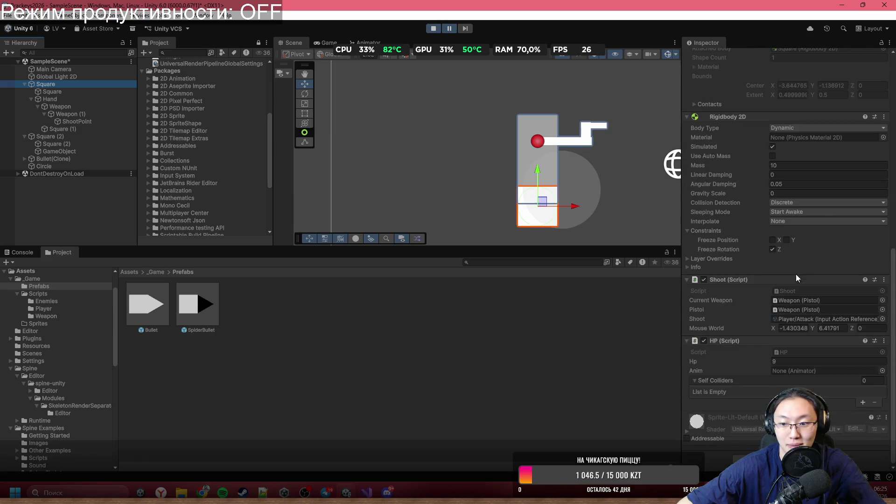
left_click(451, 28)
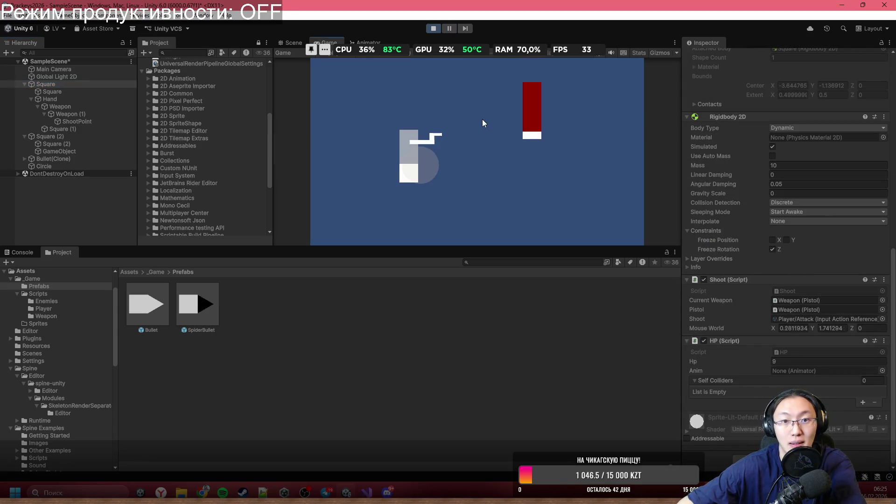
key("a")
key("d")
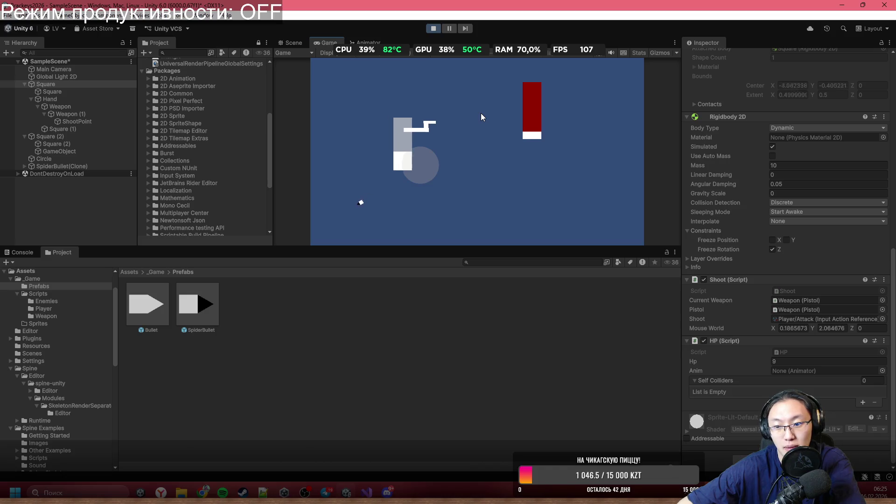
left_click(448, 29)
Step: Inspect the Circle's Web script, expand Condition Slow, and glance at Web.cs in the editor
left_click(88, 159)
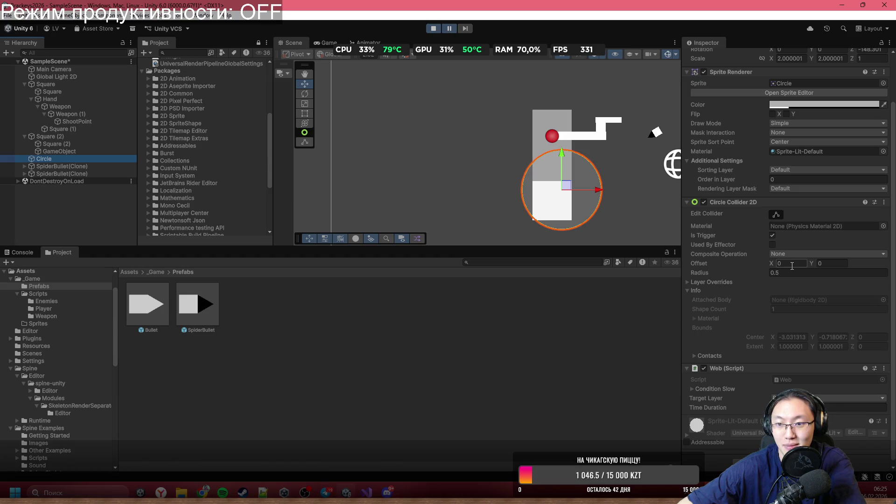
scroll(741, 294, "up", 3)
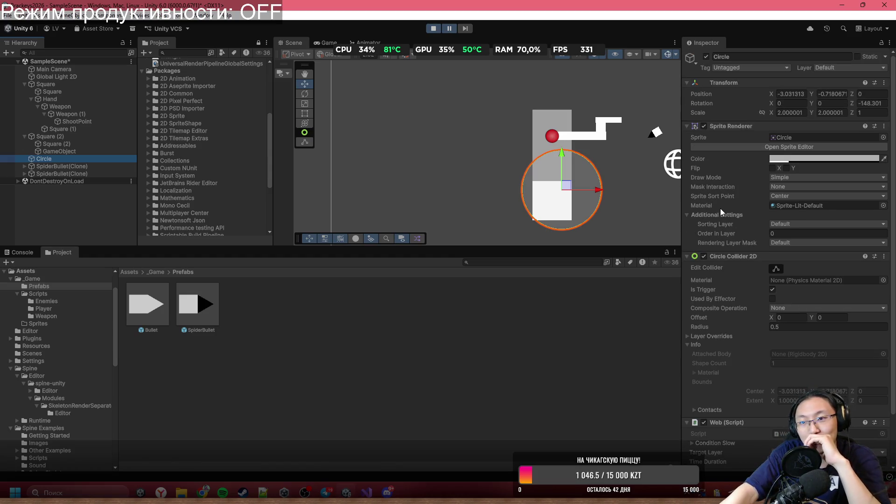
scroll(732, 209, "down", 3)
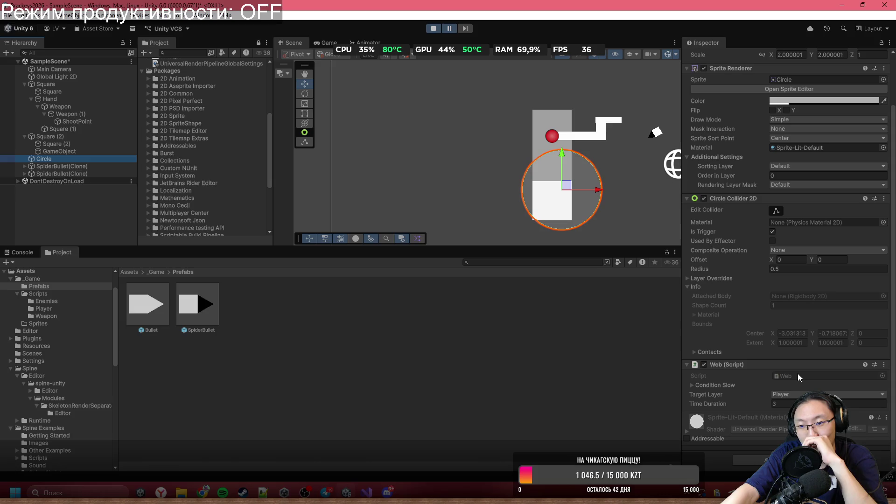
left_click(759, 387)
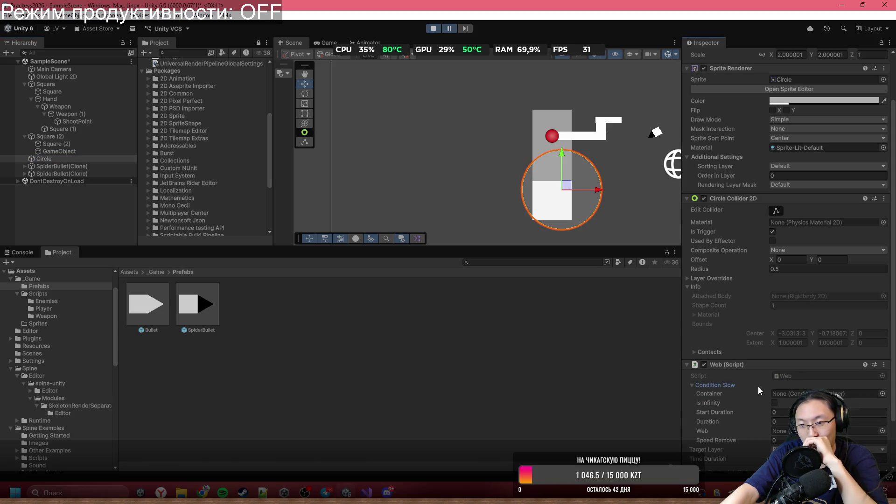
double_click(802, 375)
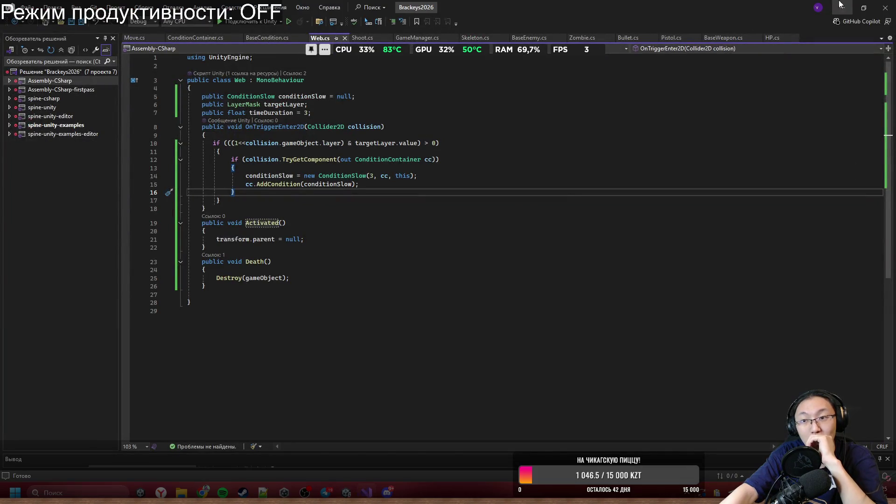
key("alt+Tab")
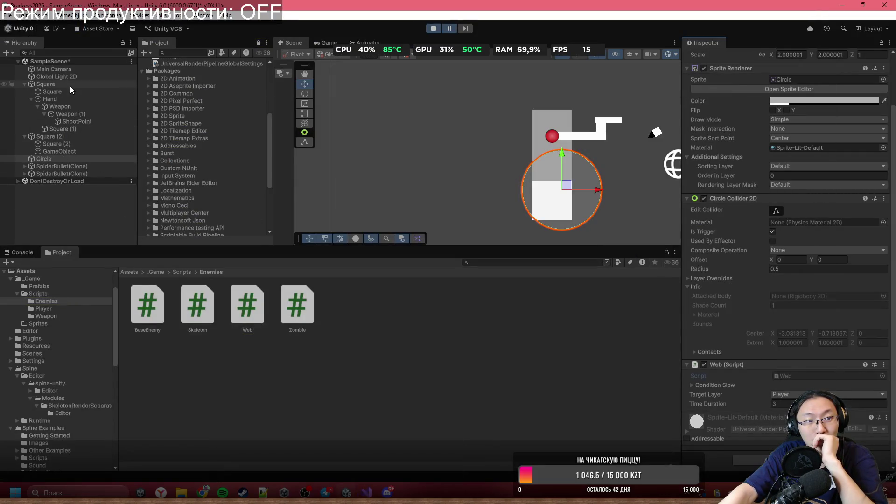
Step: Check the player Square's components again, then stop Play mode to reset the scene
left_click(70, 86)
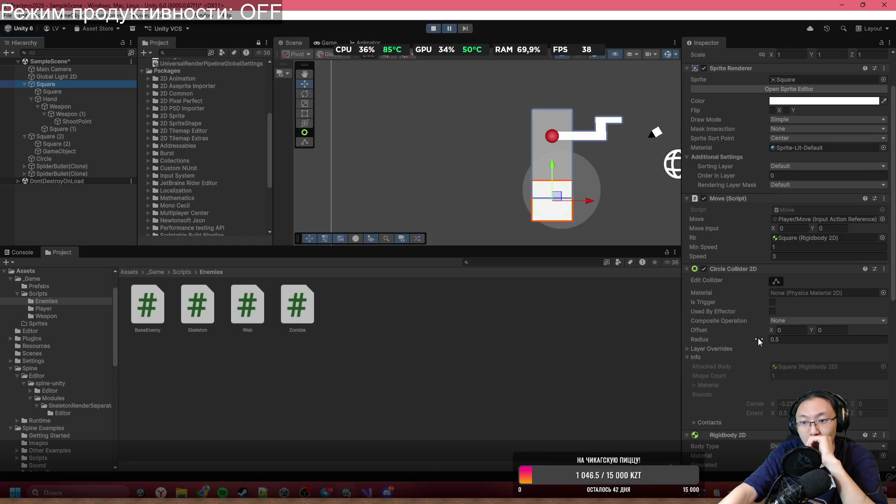
scroll(756, 341, "down", 4)
scroll(732, 374, "up", 4)
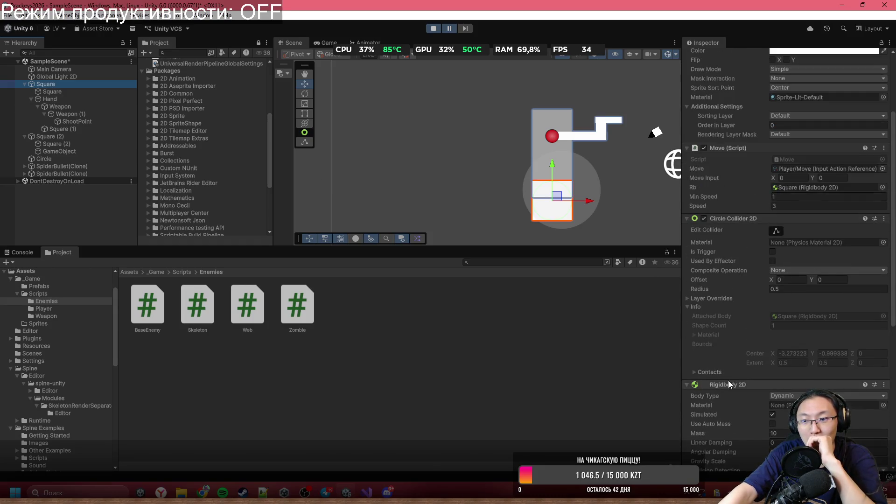
scroll(715, 396, "down", 10)
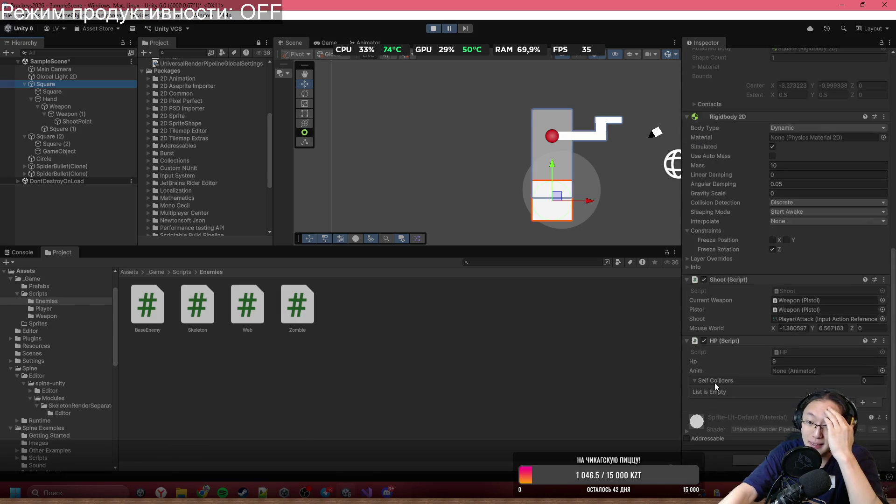
left_click(433, 28)
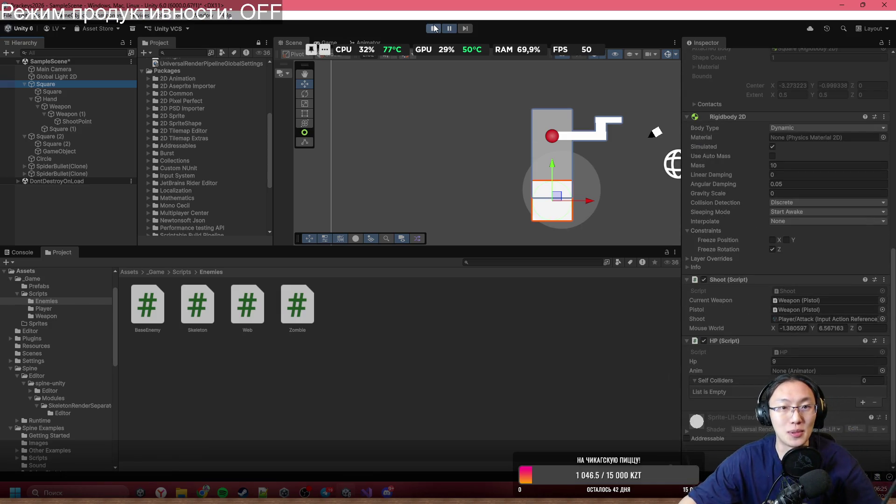
Step: Minimize the Unity editor and launch the Fork git client from the desktop
double_click(724, 4)
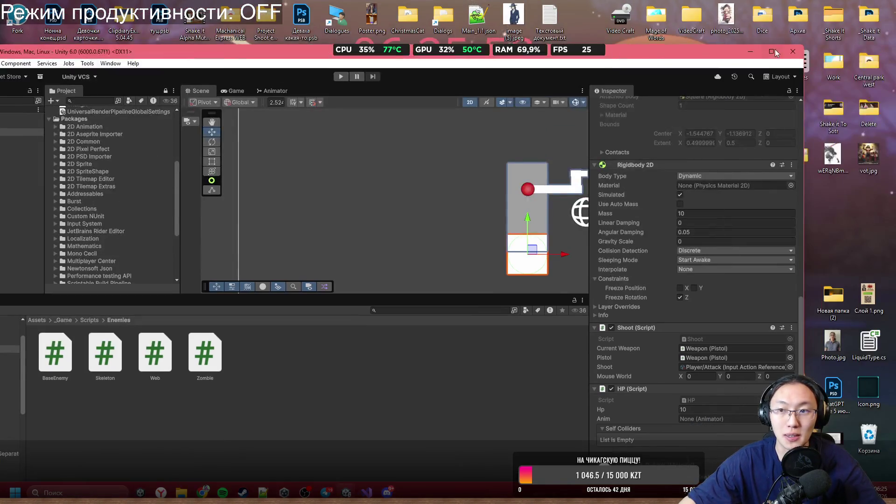
left_click(789, 53)
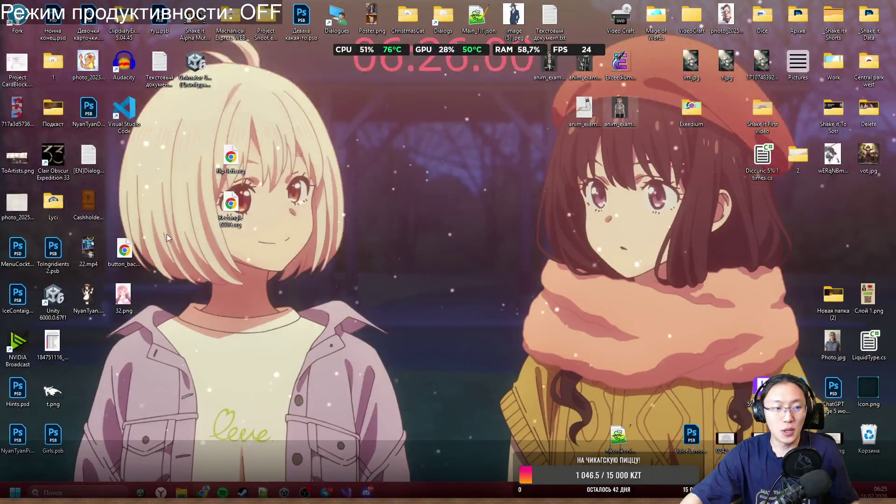
double_click(16, 21)
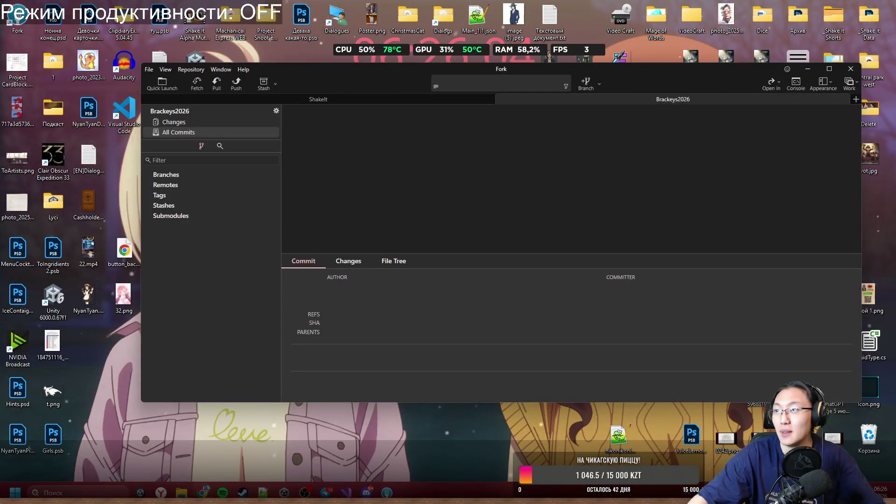
Step: Open a maximized browser window and load twitch.tv
key("alt+Tab")
left_click_drag(500, 44, 500, 5)
type("tw")
key("Return")
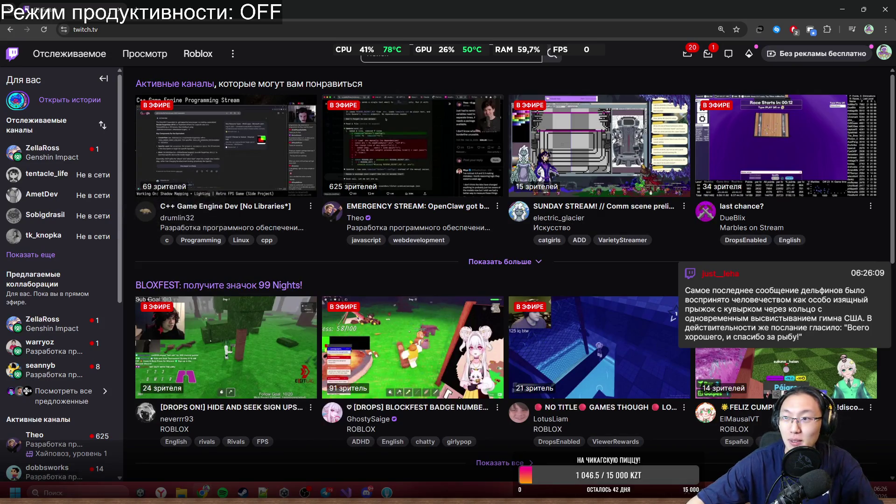
Step: Watch a followed channel's live Genshin Impact stream, checking its URL, adjusting volume, and typing briefly
left_click(61, 165)
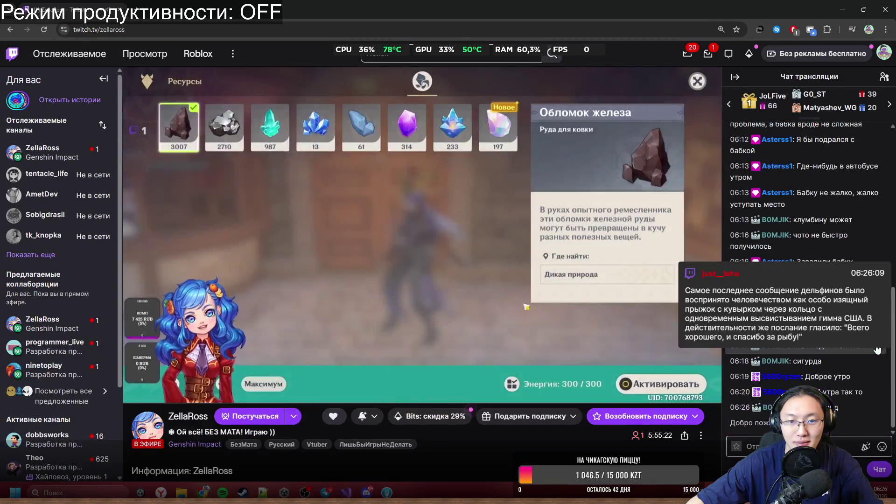
left_click(113, 32)
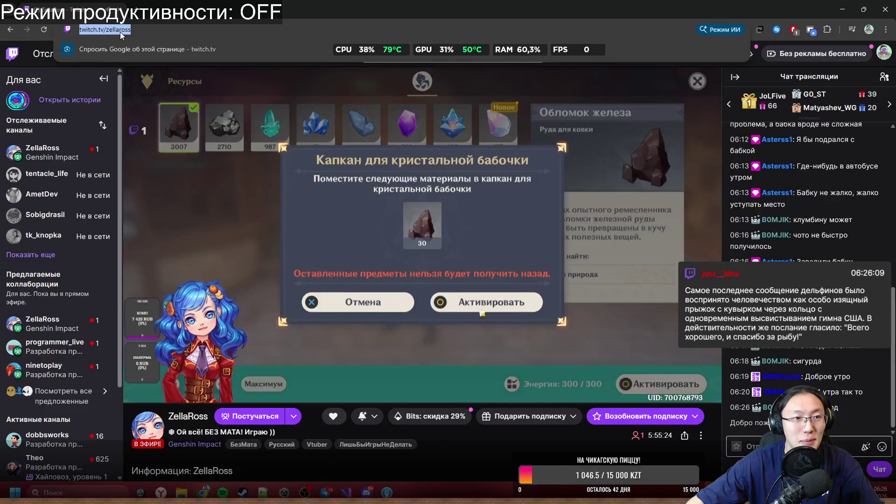
double_click(155, 30)
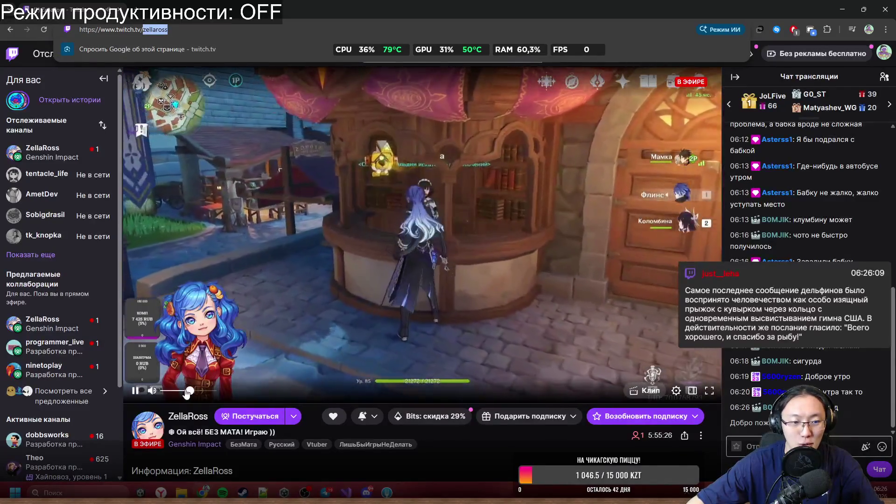
left_click(172, 390)
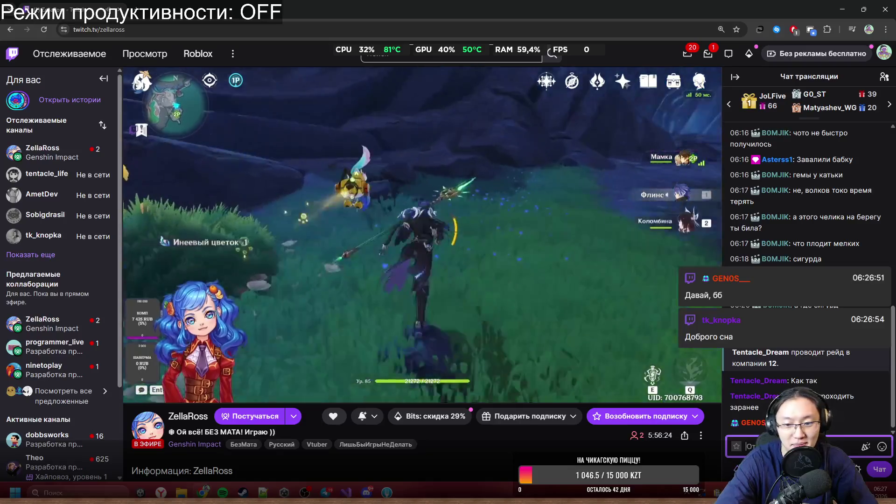
type("Ла")
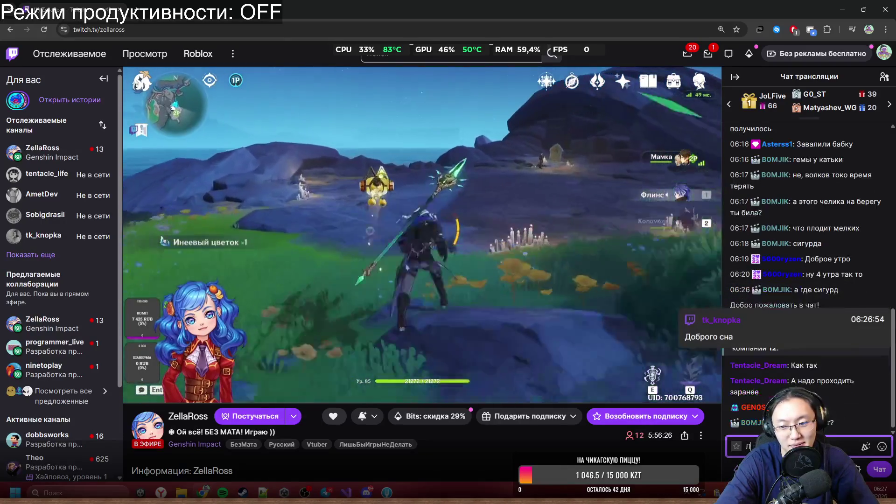
type("ч")
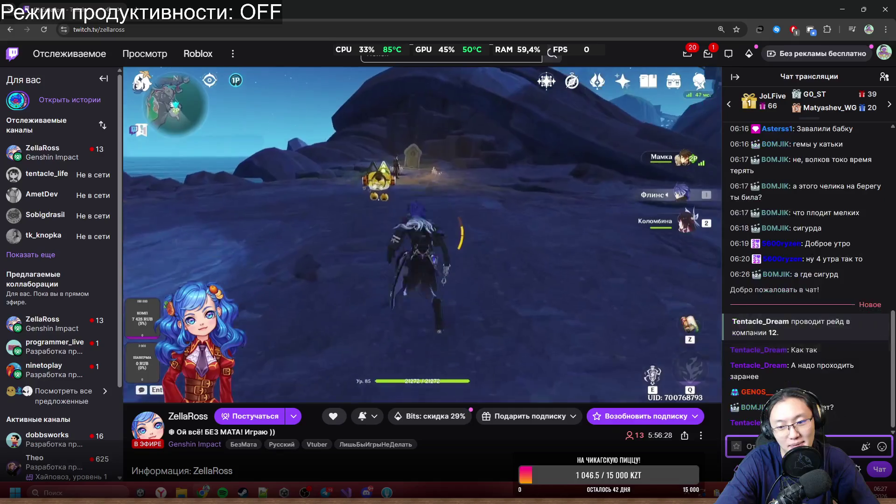